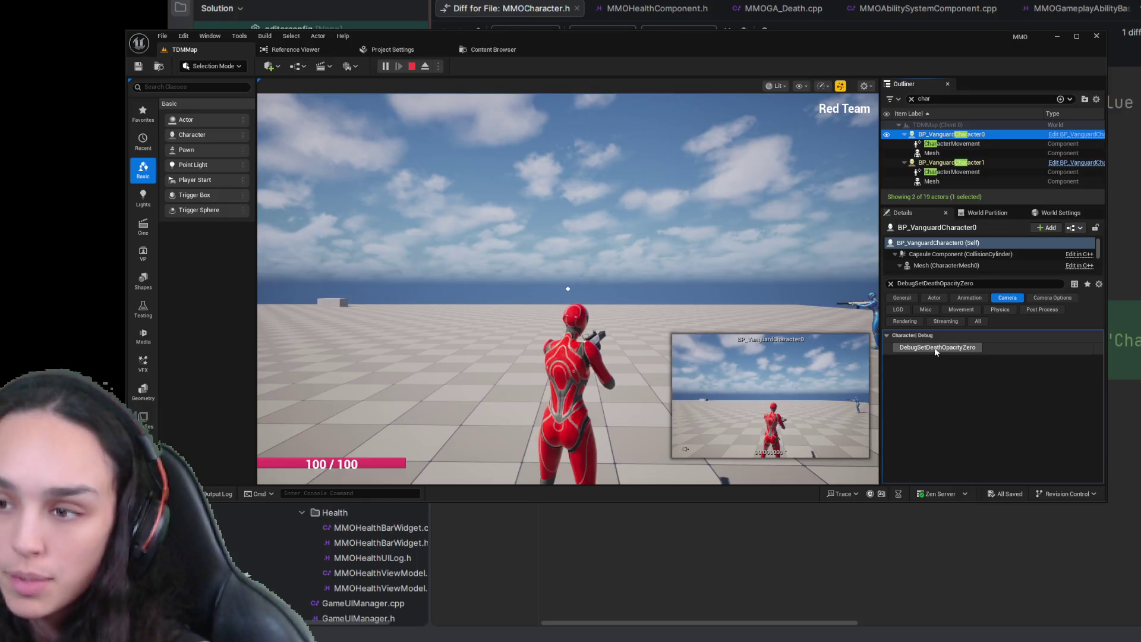
- Trigger DebugSetDeathOpacityZero on BP_VanguardCharacter0 and BP_VanguardCharacter1 in the running play session
{"action": "left_click", "coordinate": [935, 350]}
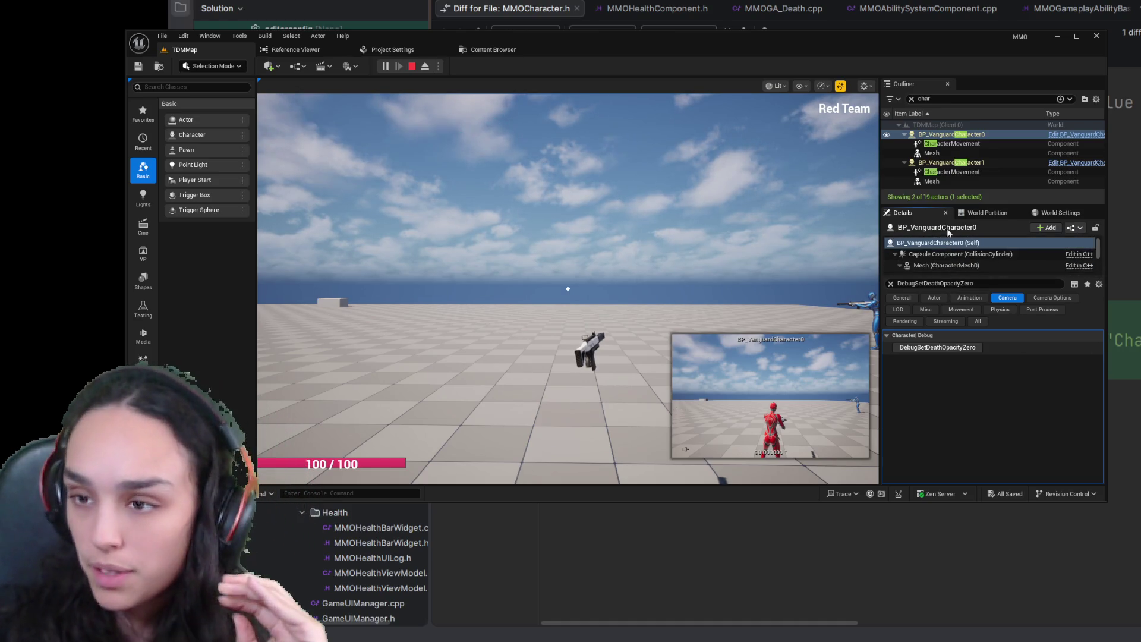
{"action": "left_click", "coordinate": [947, 163]}
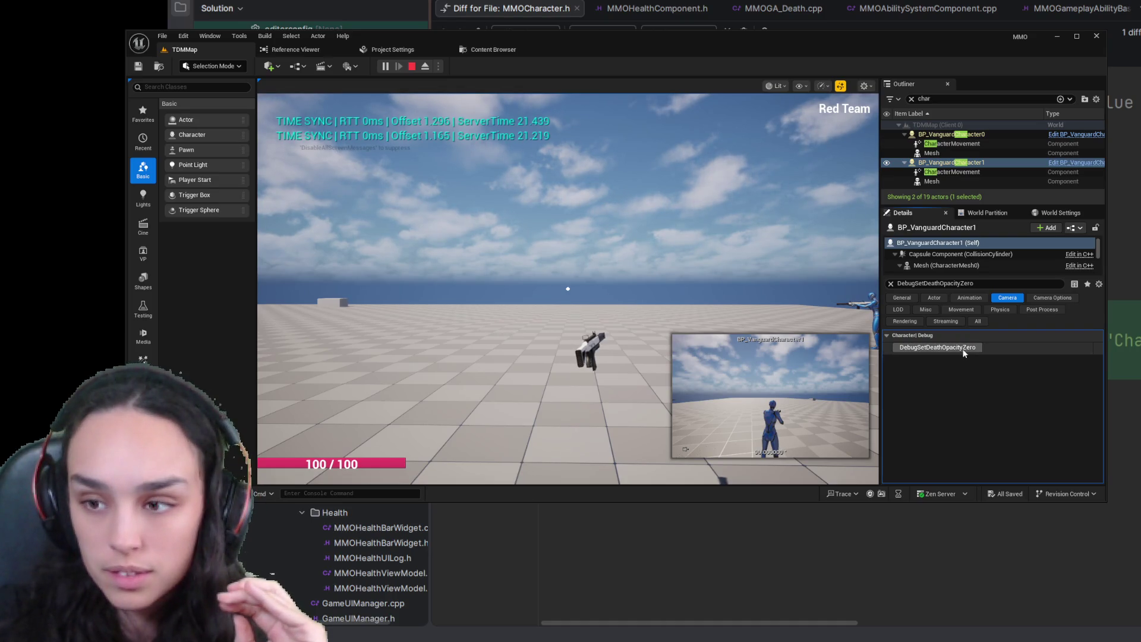
{"action": "right_click", "coordinate": [713, 267]}
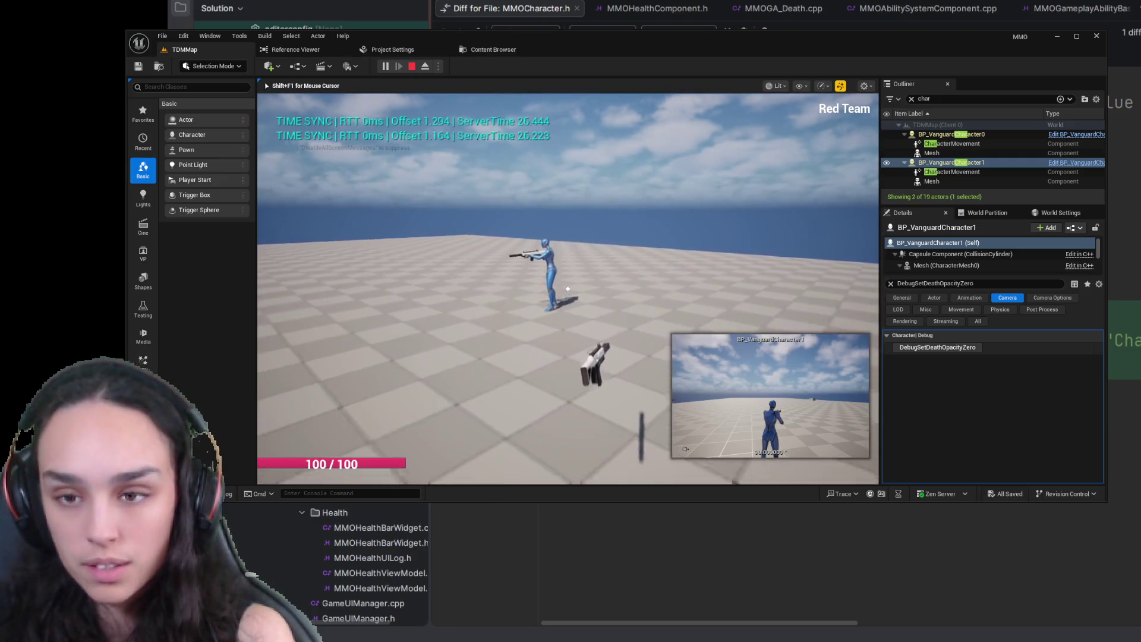
{"action": "key", "text": "shift+F1"}
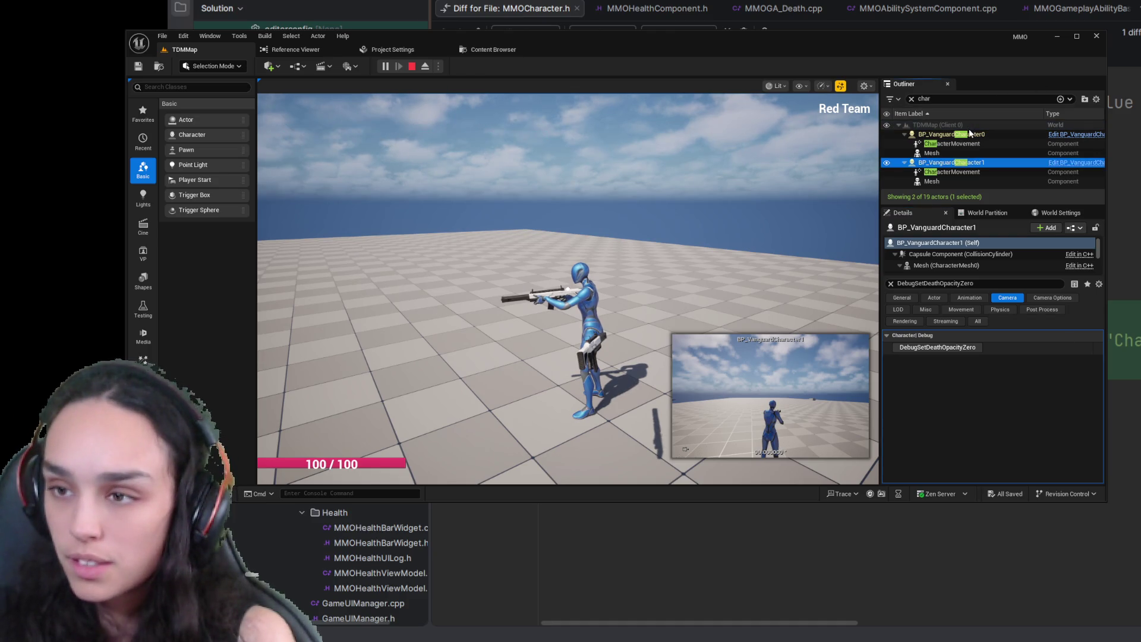
{"action": "left_click", "coordinate": [968, 147]}
{"action": "left_click", "coordinate": [950, 351]}
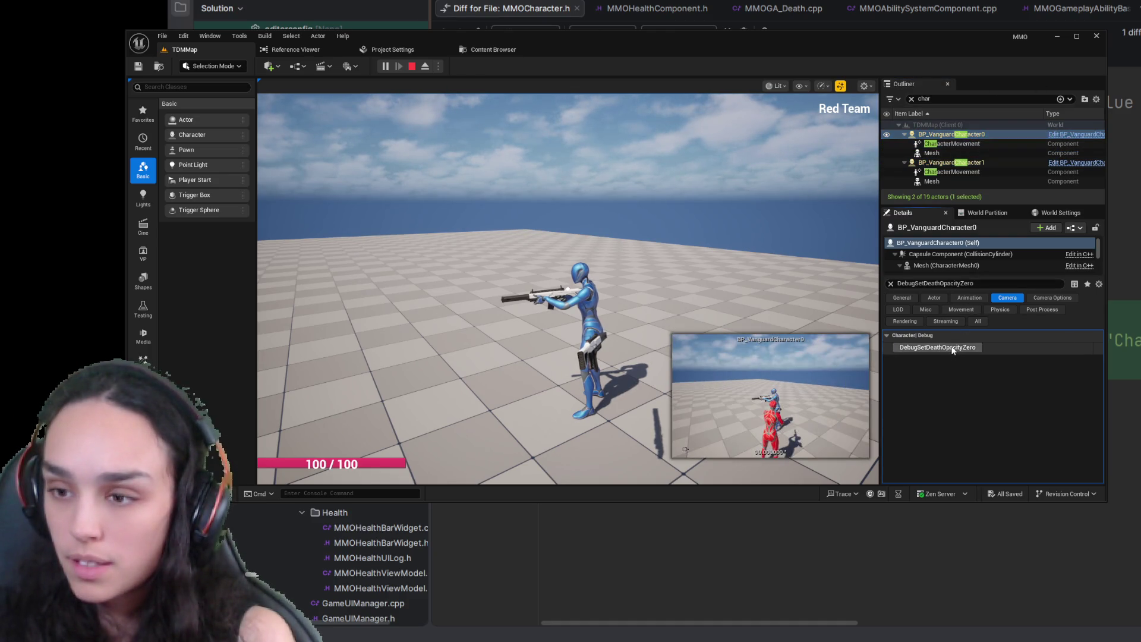
{"action": "left_click", "coordinate": [951, 162]}
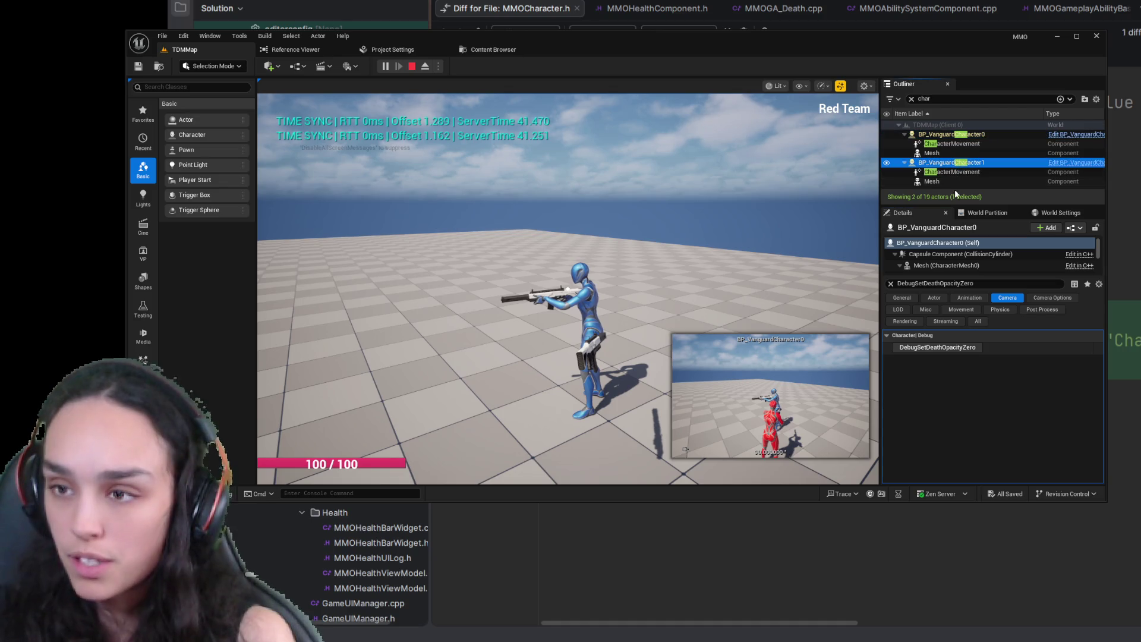
{"action": "left_click", "coordinate": [937, 348]}
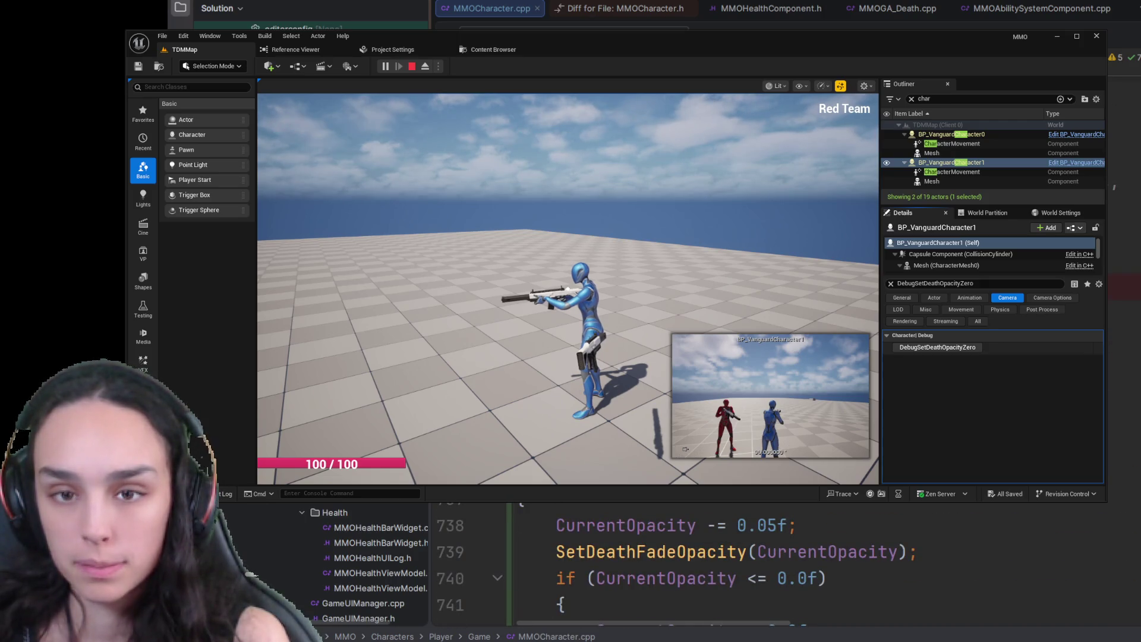
{"action": "left_click", "coordinate": [968, 349]}
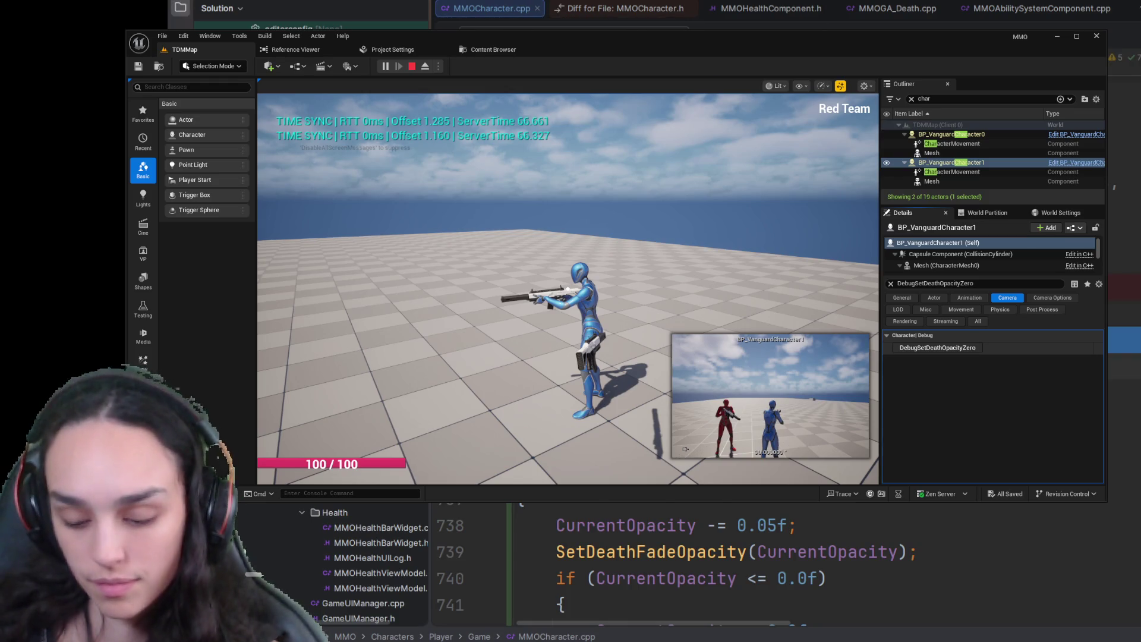
{"action": "scroll", "coordinate": [773, 564], "scroll_direction": "up", "scroll_amount": 10}
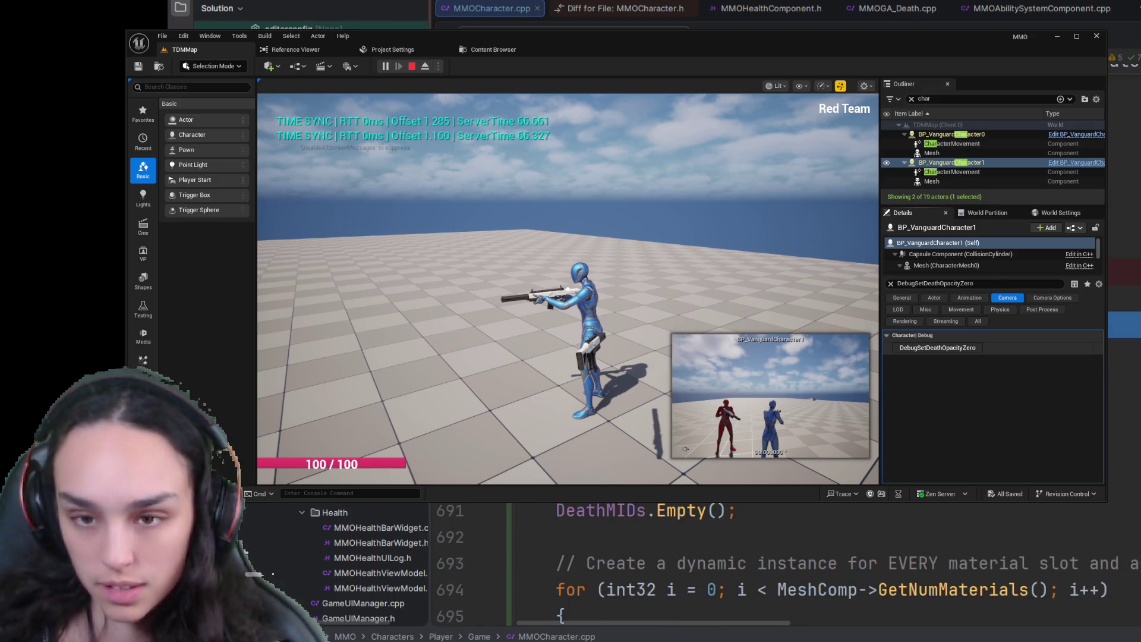
{"action": "scroll", "coordinate": [772, 565], "scroll_direction": "down", "scroll_amount": 2}
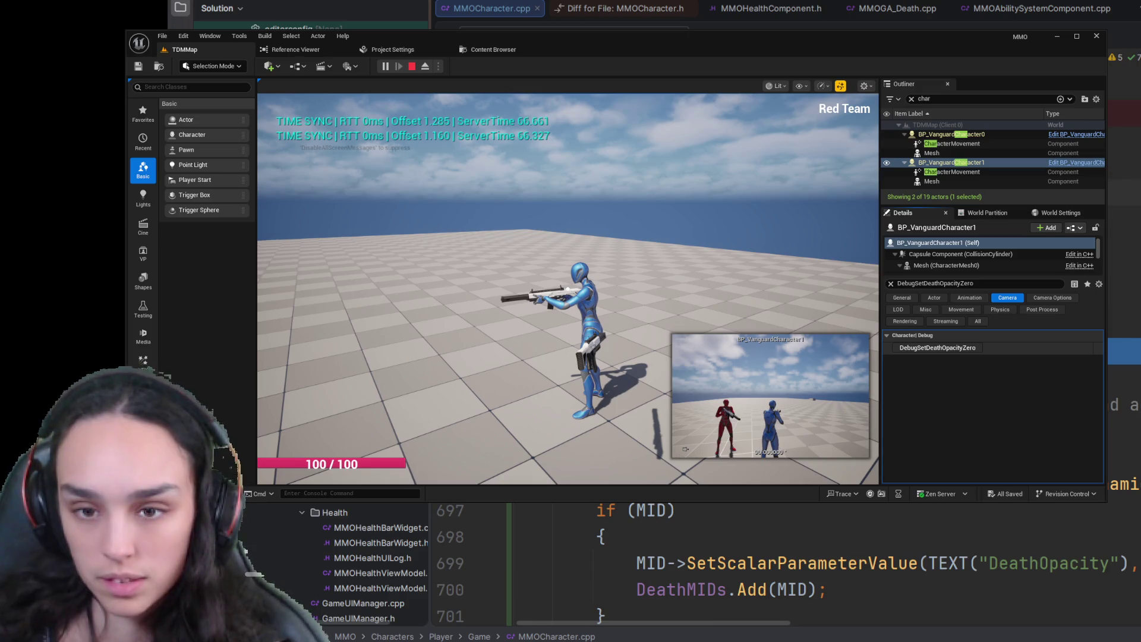
{"action": "scroll", "coordinate": [772, 565], "scroll_direction": "down", "scroll_amount": 1}
{"action": "scroll", "coordinate": [772, 565], "scroll_direction": "down", "scroll_amount": 1}
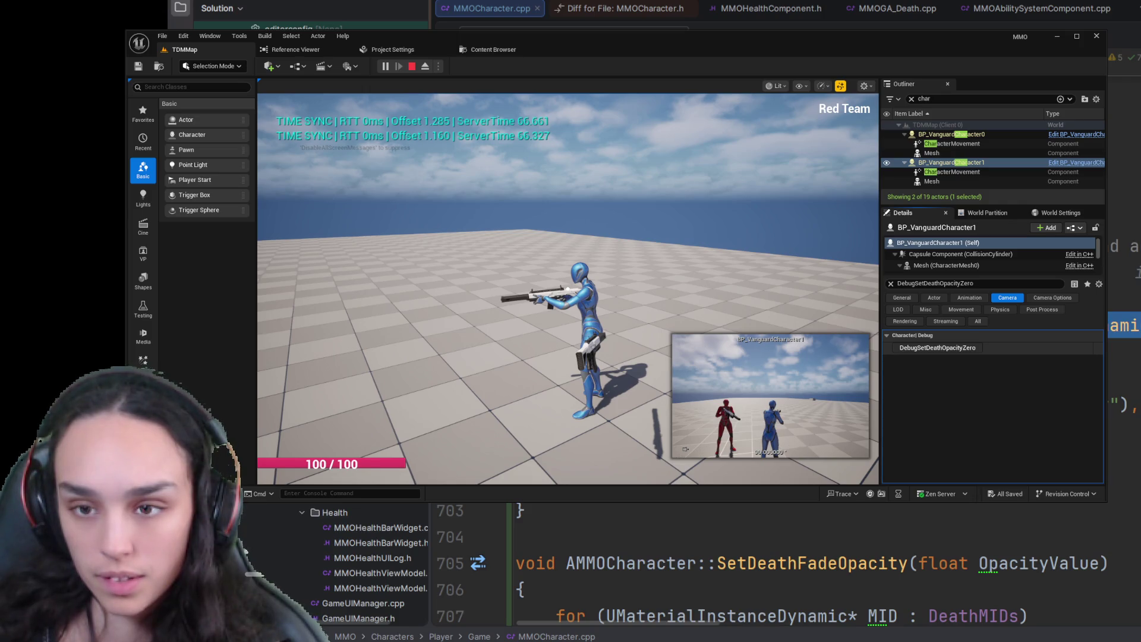
{"action": "mouse_move", "coordinate": [582, 621]}
{"action": "left_mouse_down"}
{"action": "mouse_move", "coordinate": [657, 623]}
{"action": "mouse_move", "coordinate": [587, 623]}
{"action": "left_mouse_up"}
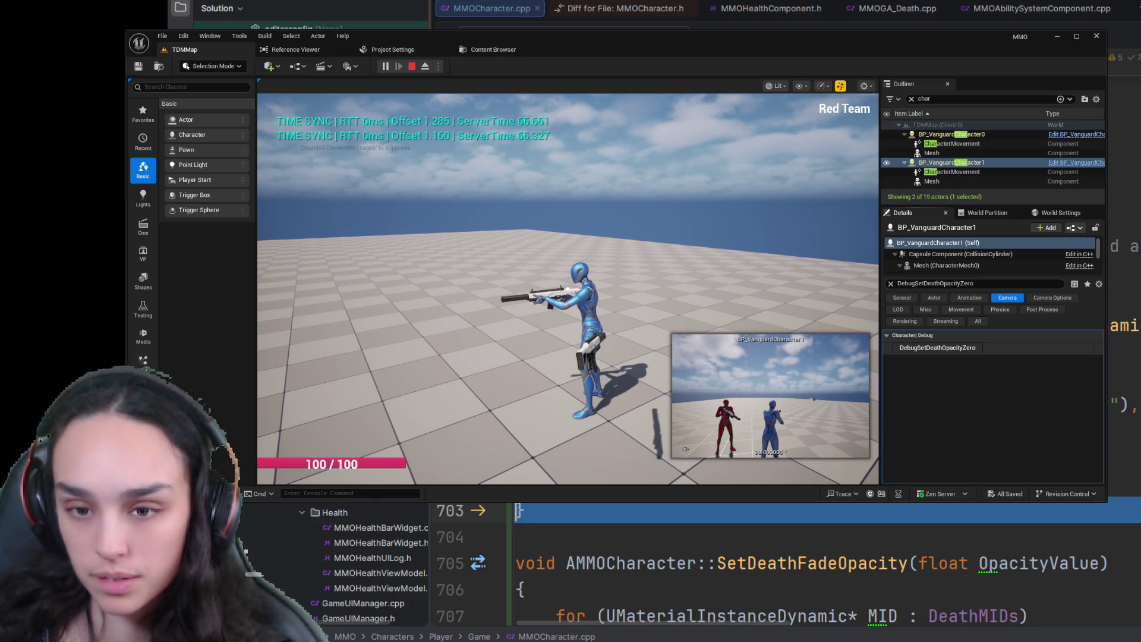
{"action": "scroll", "coordinate": [772, 565], "scroll_direction": "down", "scroll_amount": 6}
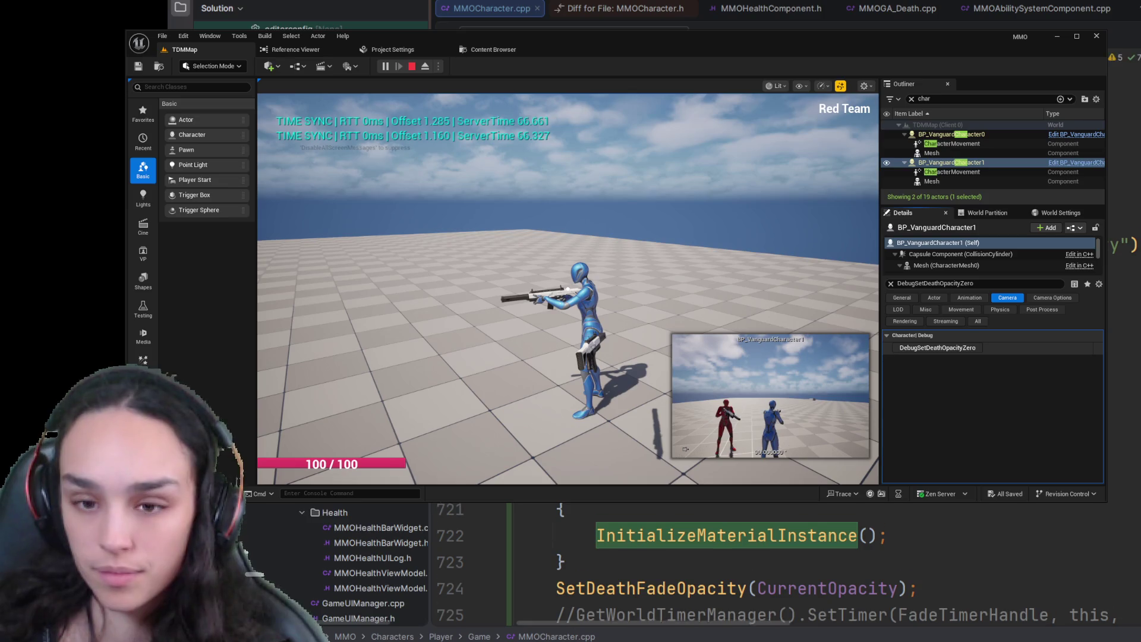
{"action": "scroll", "coordinate": [773, 564], "scroll_direction": "down", "scroll_amount": 6}
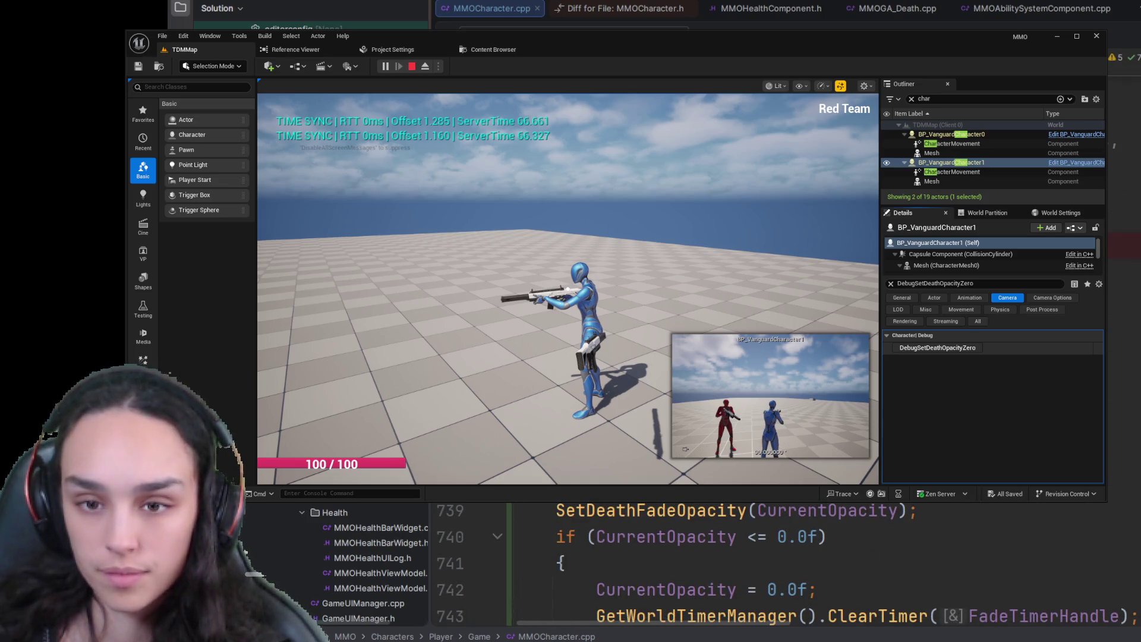
{"action": "scroll", "coordinate": [675, 505], "scroll_direction": "up", "scroll_amount": 2}
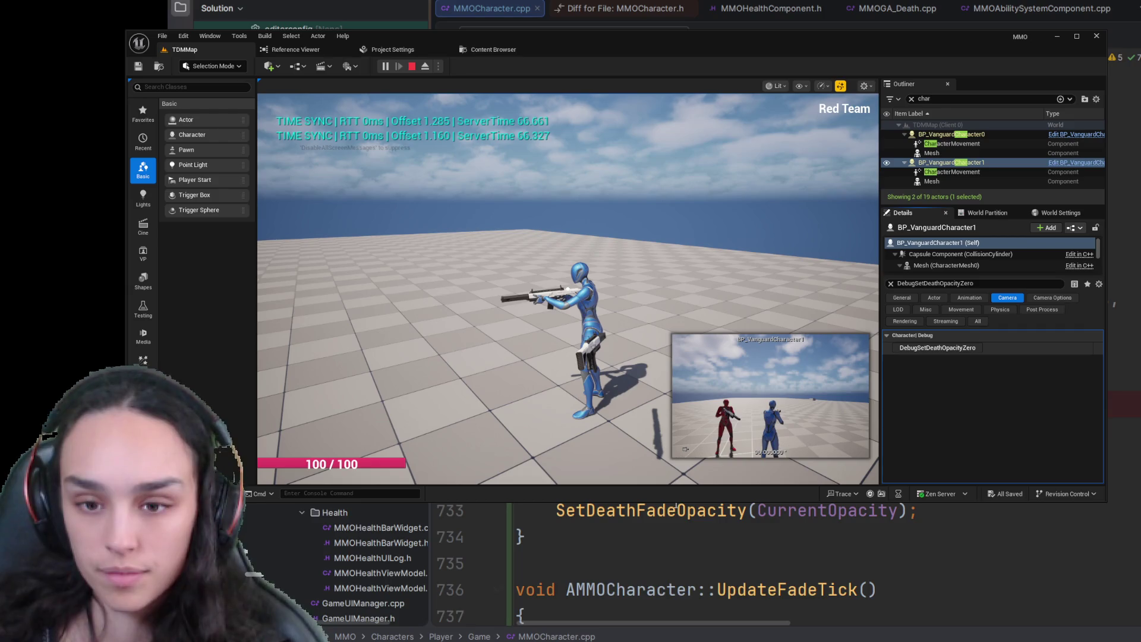
{"action": "scroll", "coordinate": [673, 506], "scroll_direction": "up", "scroll_amount": 4}
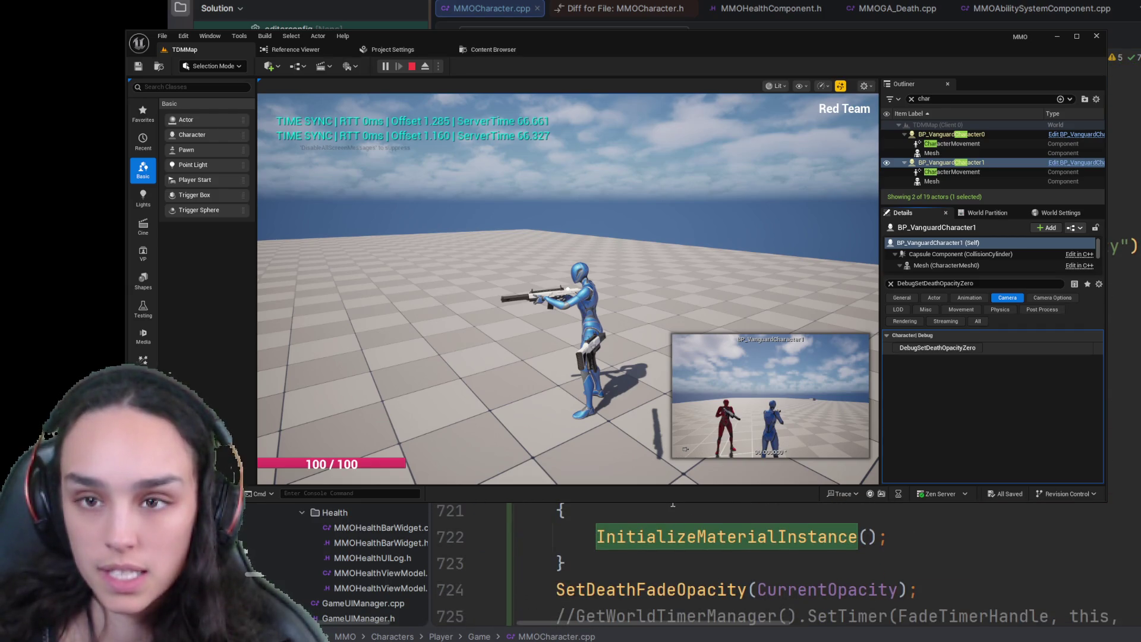
{"action": "scroll", "coordinate": [672, 504], "scroll_direction": "up", "scroll_amount": 3}
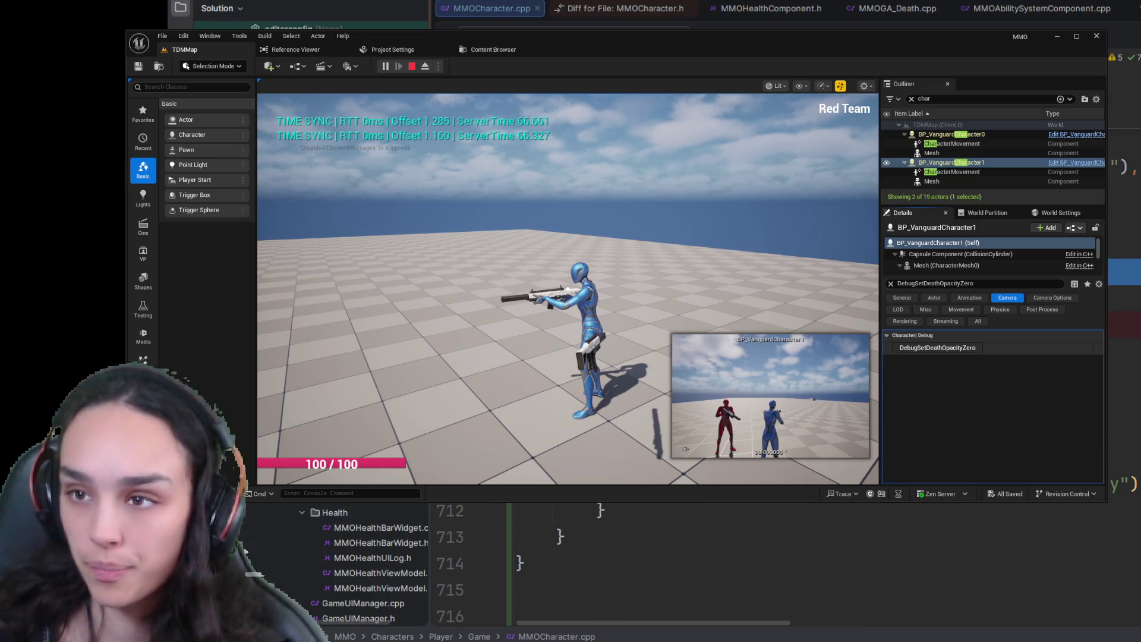
{"action": "left_click", "coordinate": [525, 562]}
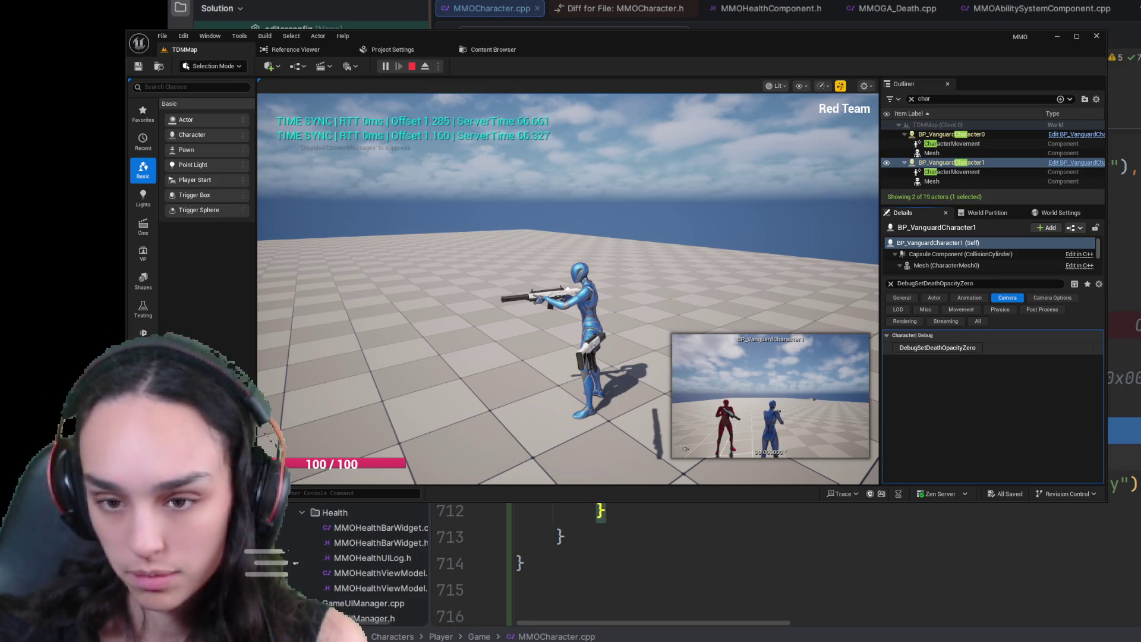
- Drag along the bottom of the screen while bringing up the Class.cpp Super::Serialize code
{"action": "mouse_move", "coordinate": [732, 621]}
{"action": "left_mouse_down"}
{"action": "mouse_move", "coordinate": [843, 623]}
{"action": "mouse_move", "coordinate": [715, 637]}
{"action": "mouse_move", "coordinate": [821, 632]}
{"action": "mouse_move", "coordinate": [819, 622]}
{"action": "mouse_move", "coordinate": [630, 618]}
{"action": "left_mouse_up"}
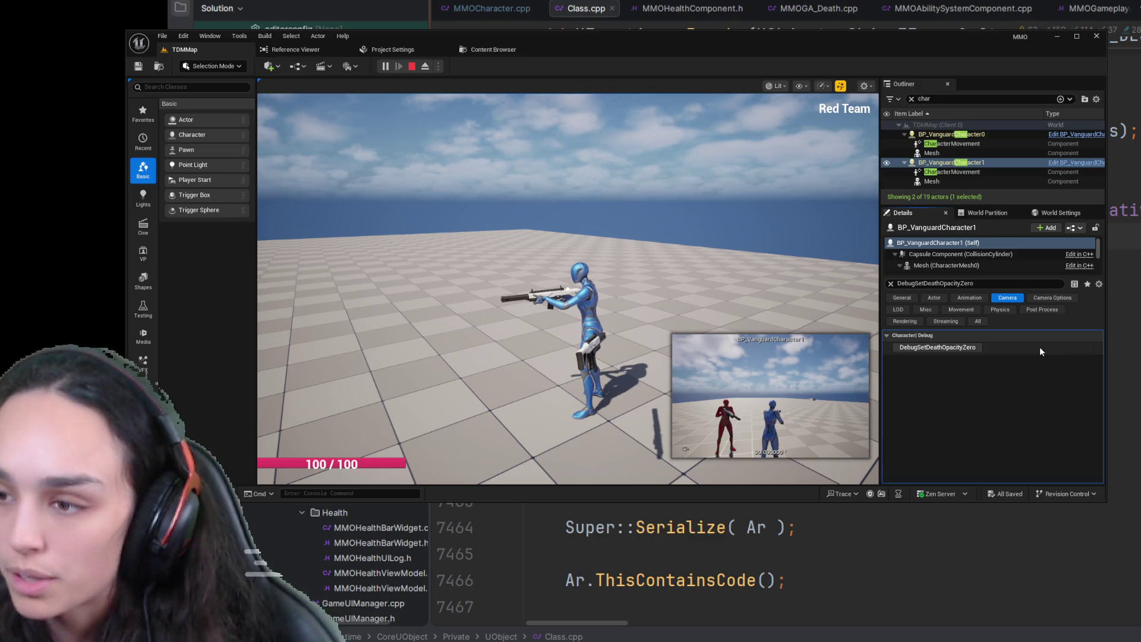
- Fire DebugSetDeathOpacityZero again on the selected character and switch the Outliner world to Server
{"action": "right_click", "coordinate": [686, 319]}
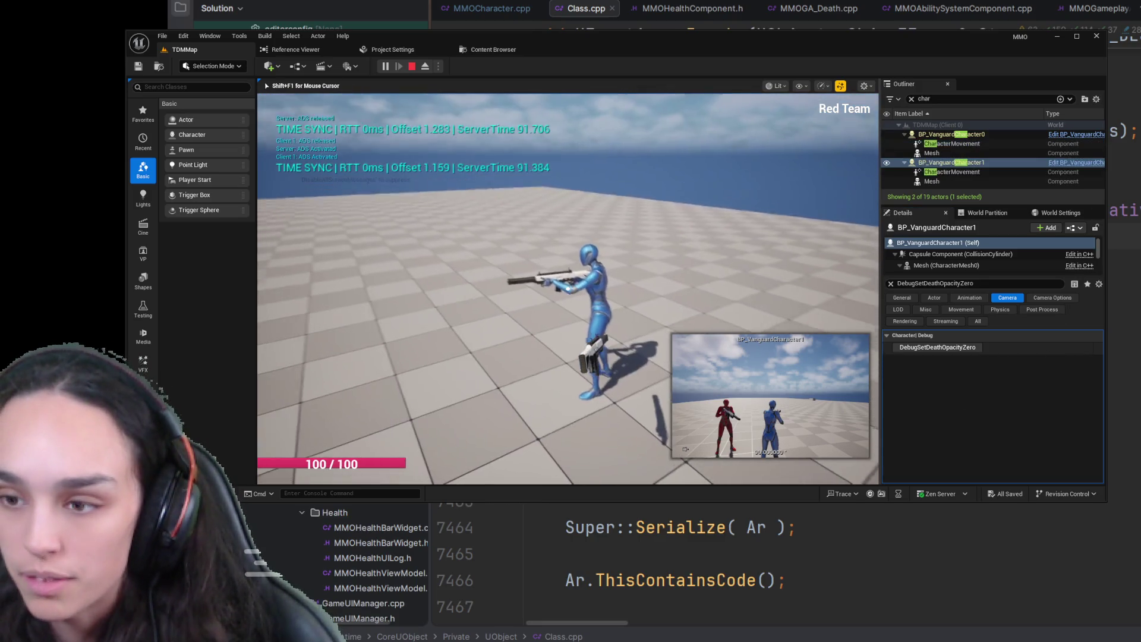
{"action": "key", "text": "shift+F1"}
{"action": "left_click", "coordinate": [945, 347]}
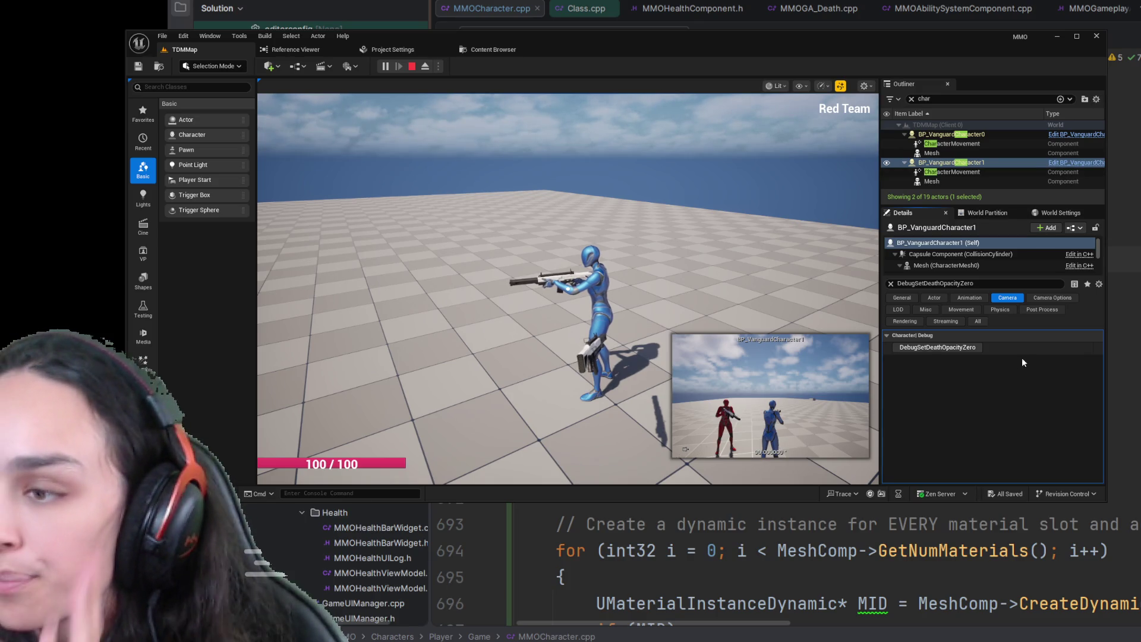
{"action": "left_click", "coordinate": [903, 349]}
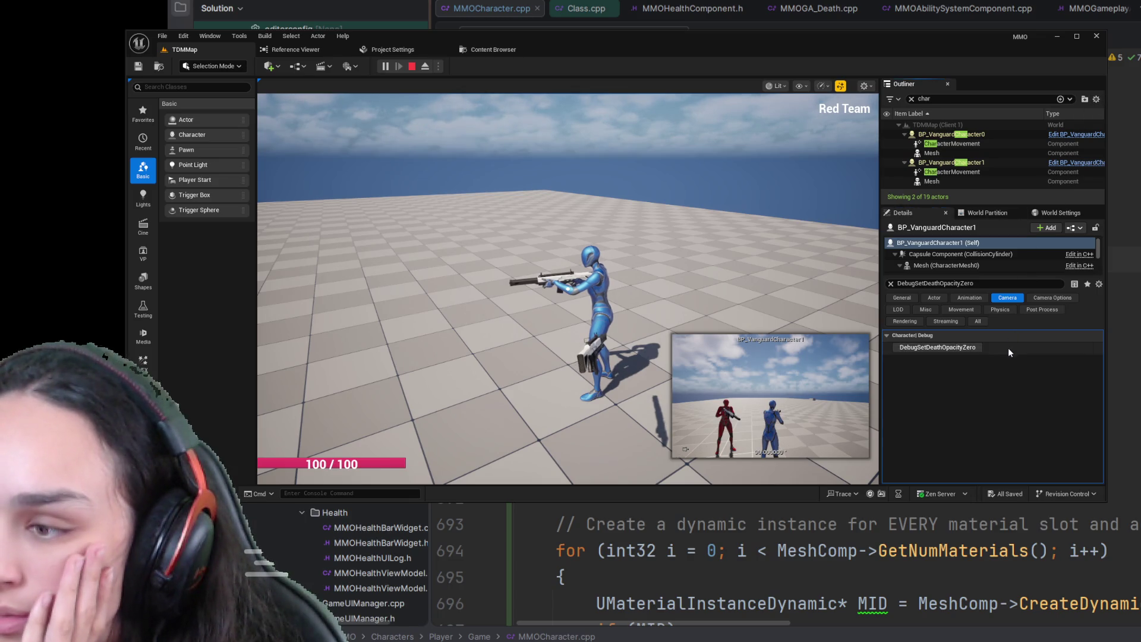
{"action": "left_click", "coordinate": [928, 347]}
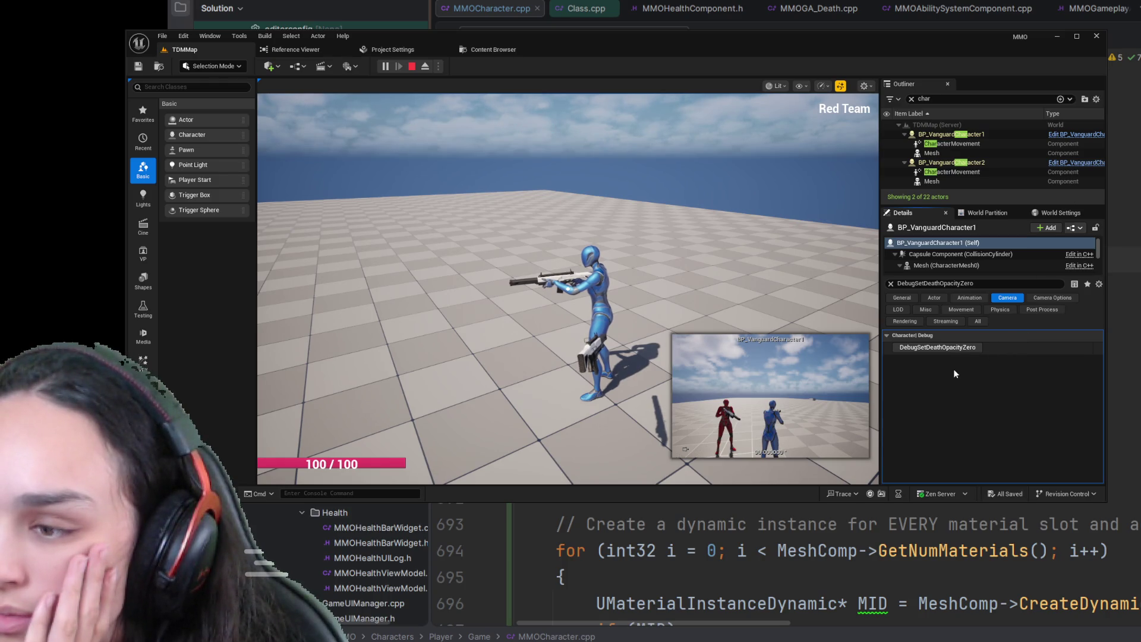
{"action": "left_click", "coordinate": [939, 347]}
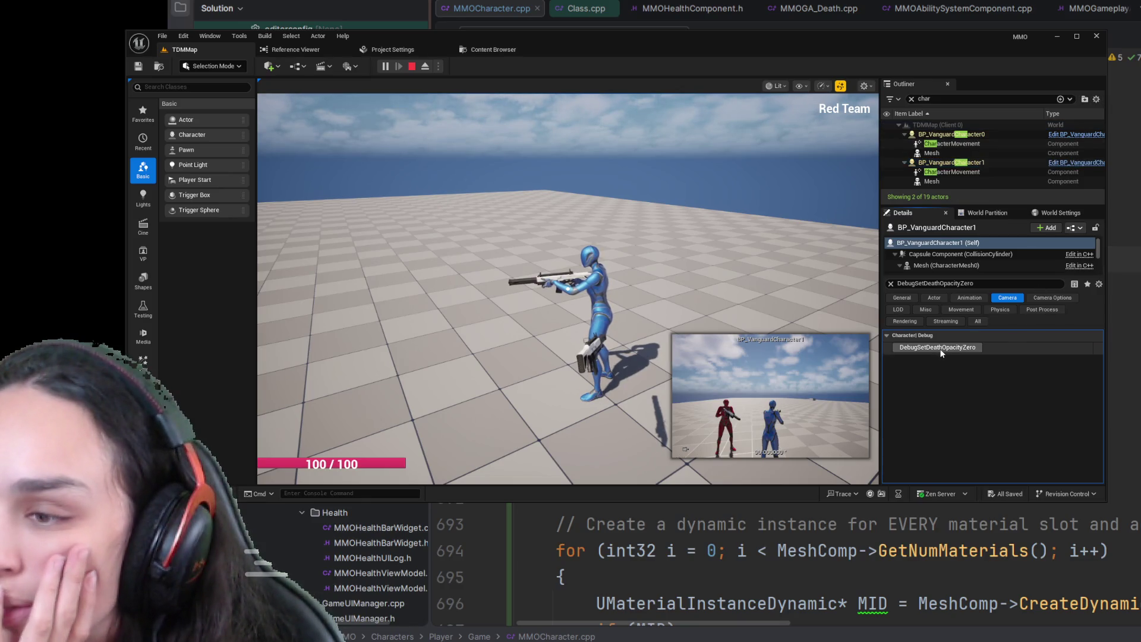
- Zero BP_VanguardCharacter0's death opacity once more, then stop the play session
{"action": "left_click", "coordinate": [968, 135]}
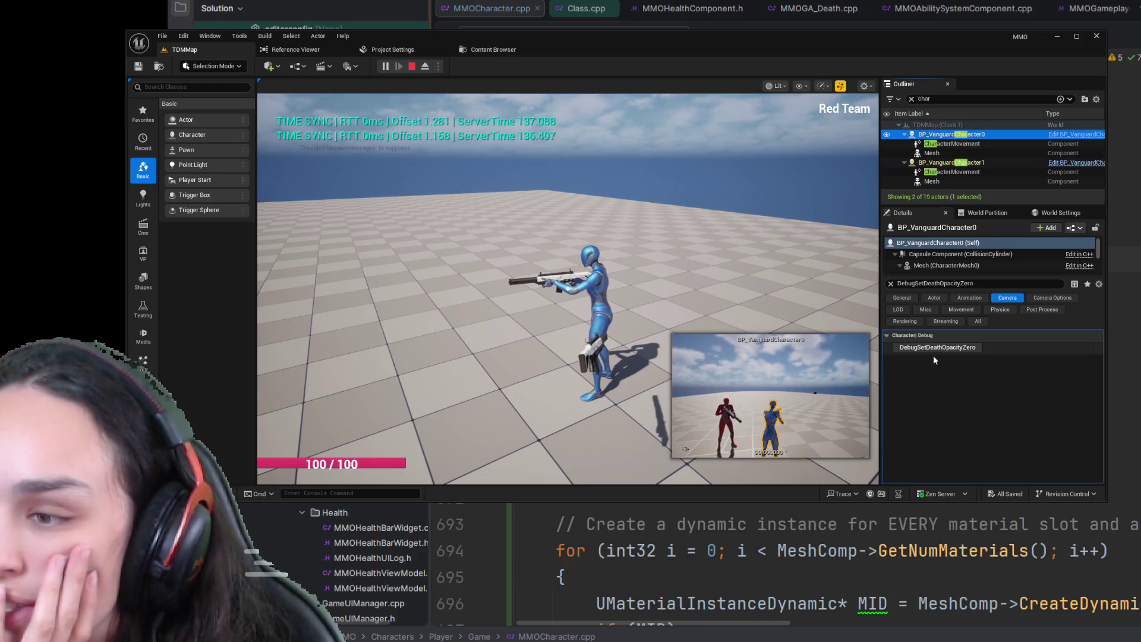
{"action": "left_click", "coordinate": [973, 163]}
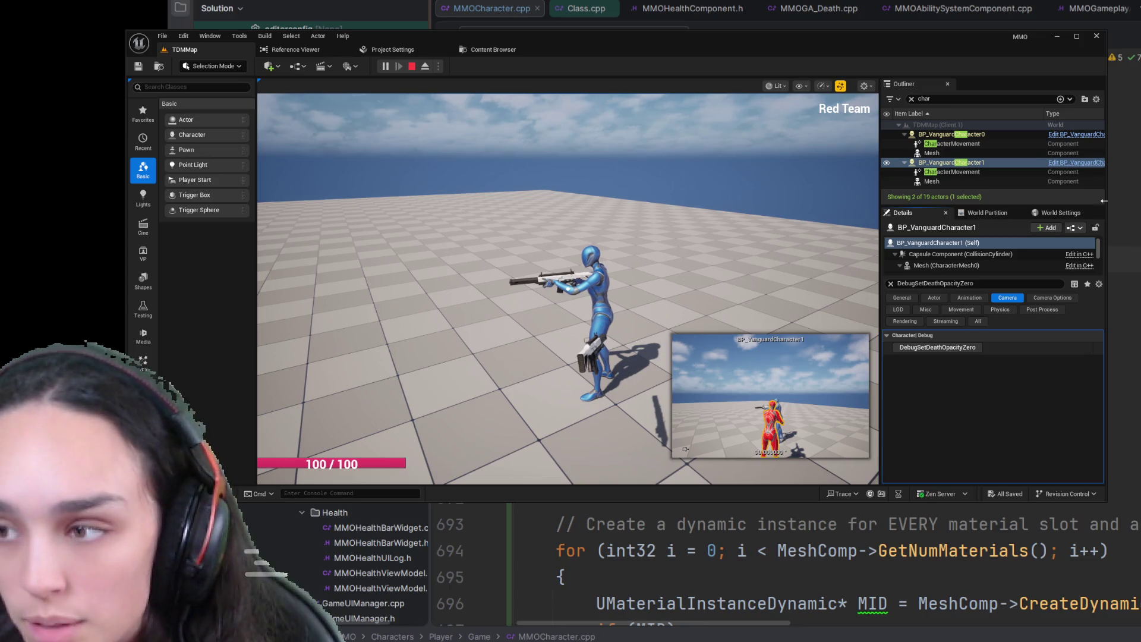
{"action": "left_click", "coordinate": [951, 134]}
{"action": "left_click", "coordinate": [937, 350]}
{"action": "left_click", "coordinate": [937, 353]}
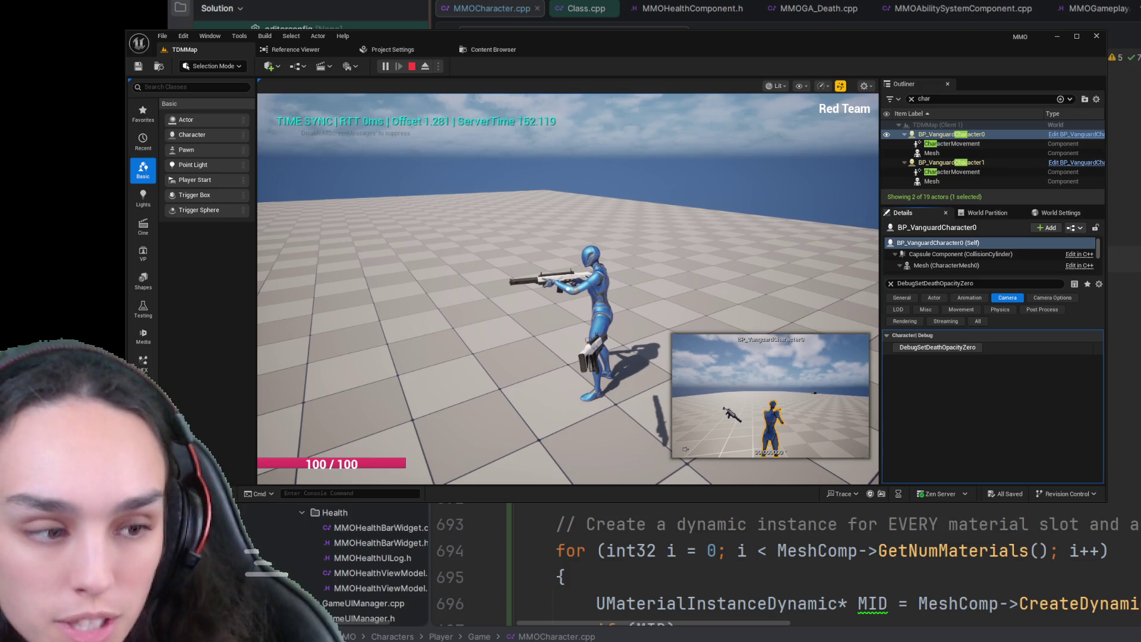
{"action": "left_click", "coordinate": [413, 68]}
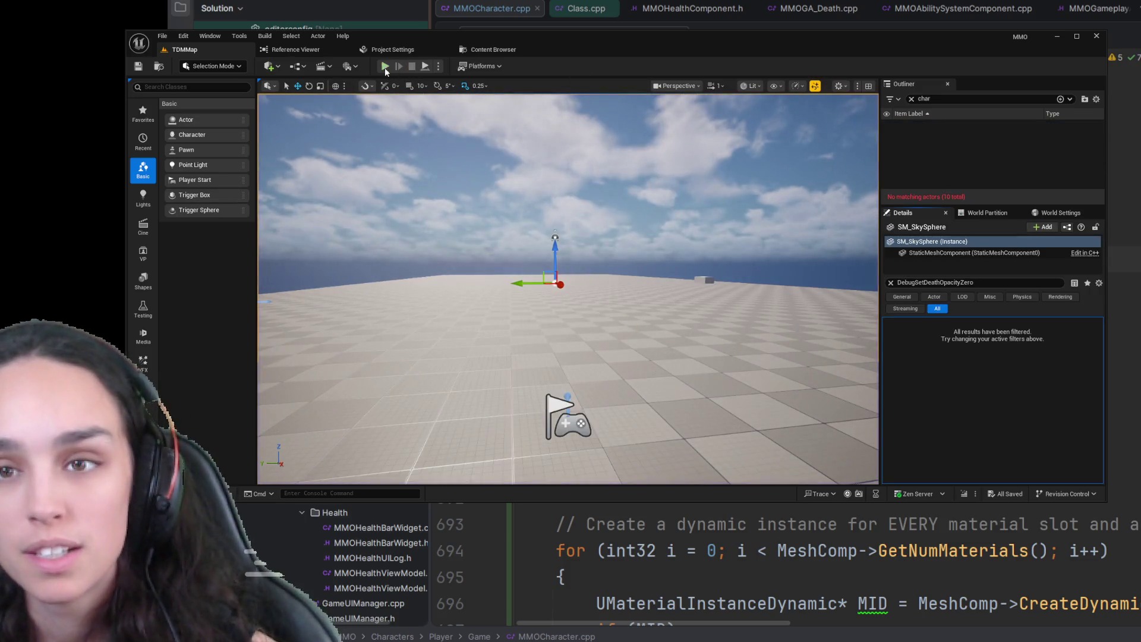
- Start a new play session (Alt+P) and zero BP_VanguardCharacter1's death opacity
{"action": "key", "text": "alt+p"}
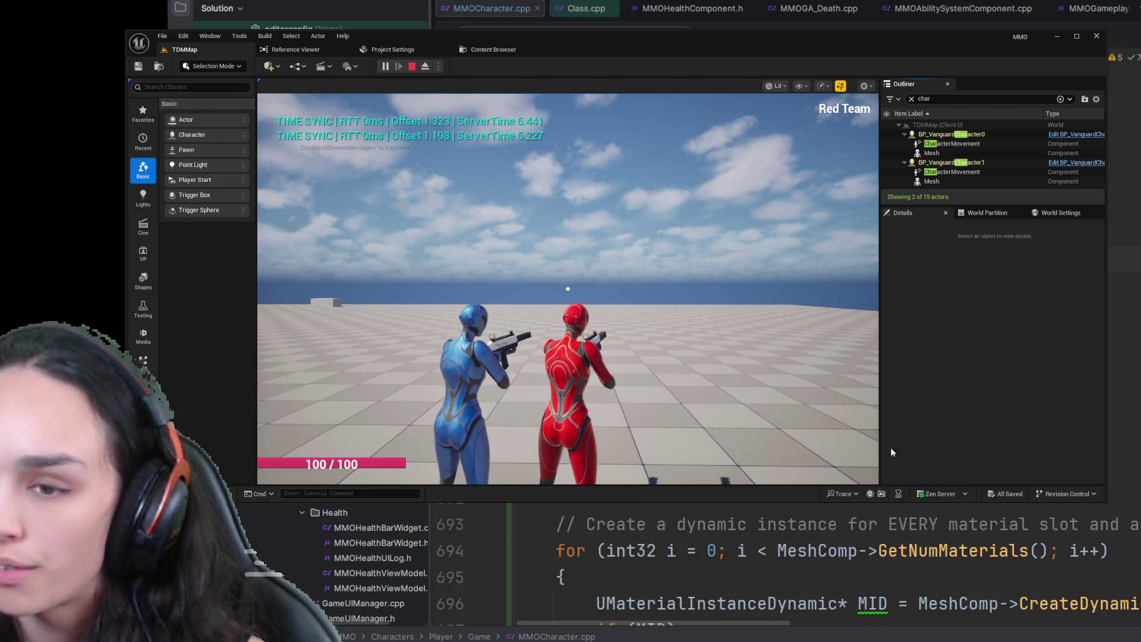
{"action": "left_click", "coordinate": [953, 136]}
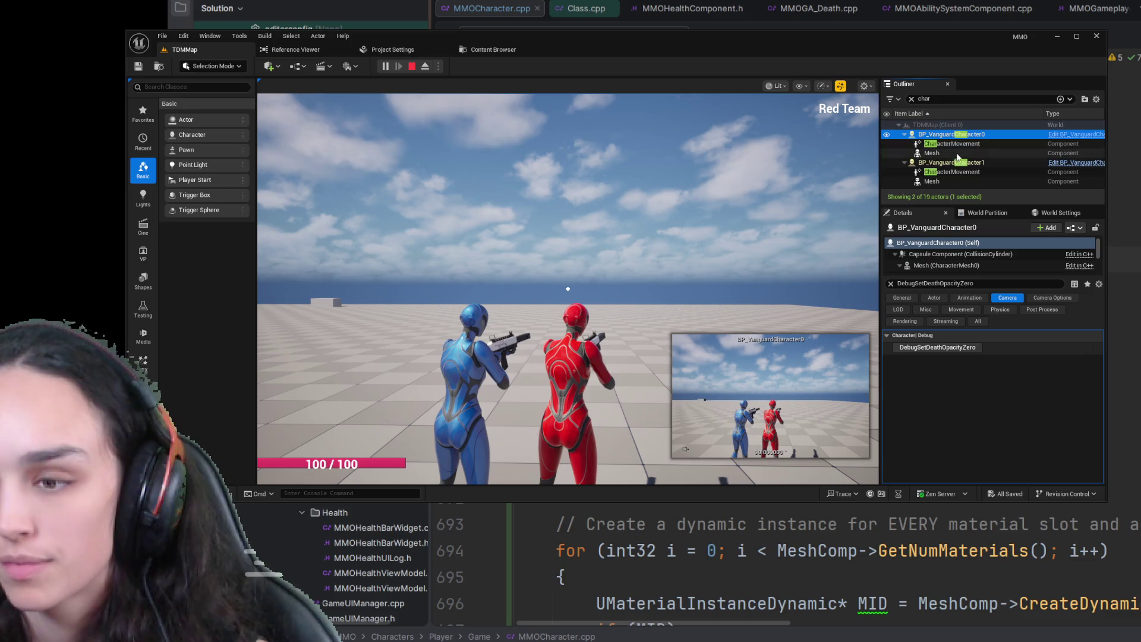
{"action": "left_click", "coordinate": [963, 164]}
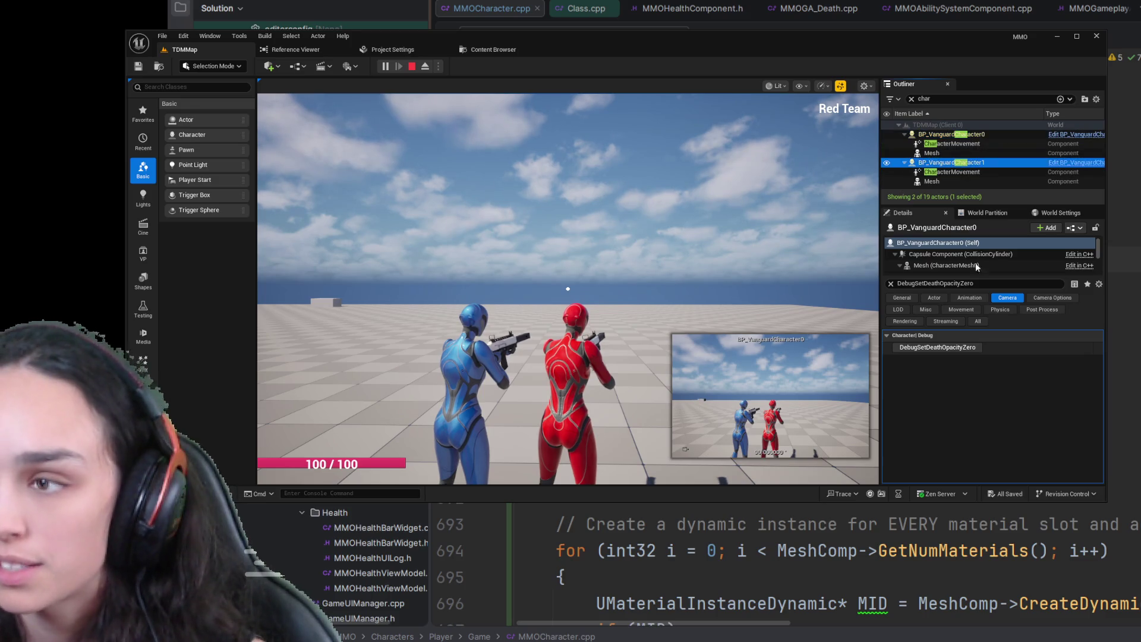
{"action": "left_click", "coordinate": [962, 348]}
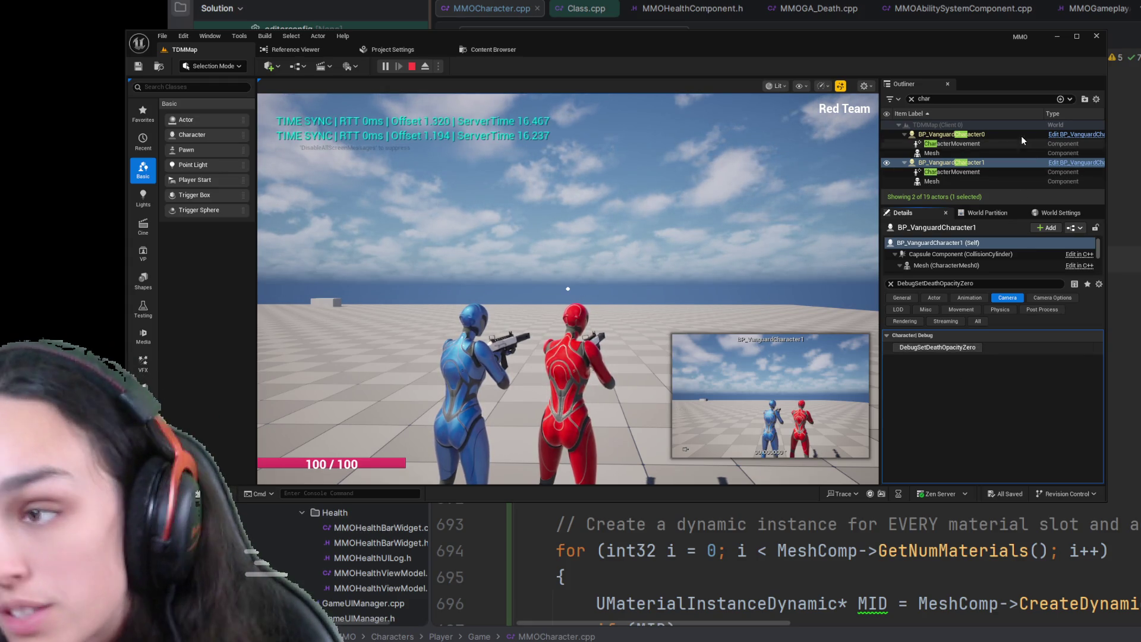
- Make the red BP_VanguardCharacter0 invisible, re-zero Character1, then end the session with Esc
{"action": "left_click", "coordinate": [997, 138]}
{"action": "left_click", "coordinate": [947, 346]}
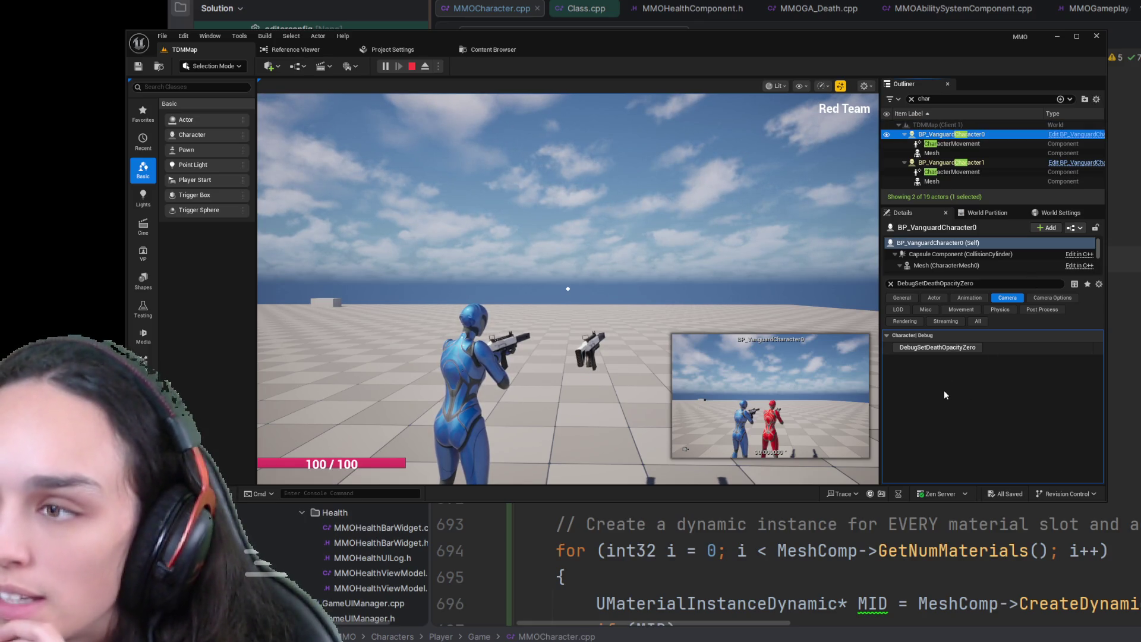
{"action": "left_click", "coordinate": [949, 351]}
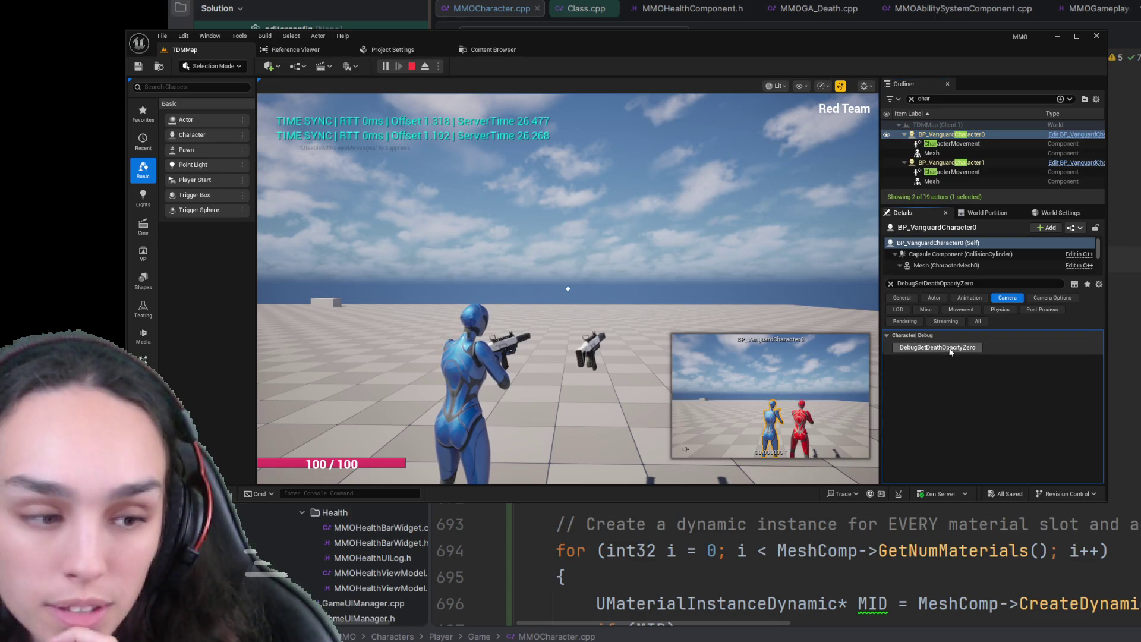
{"action": "left_click", "coordinate": [1034, 162]}
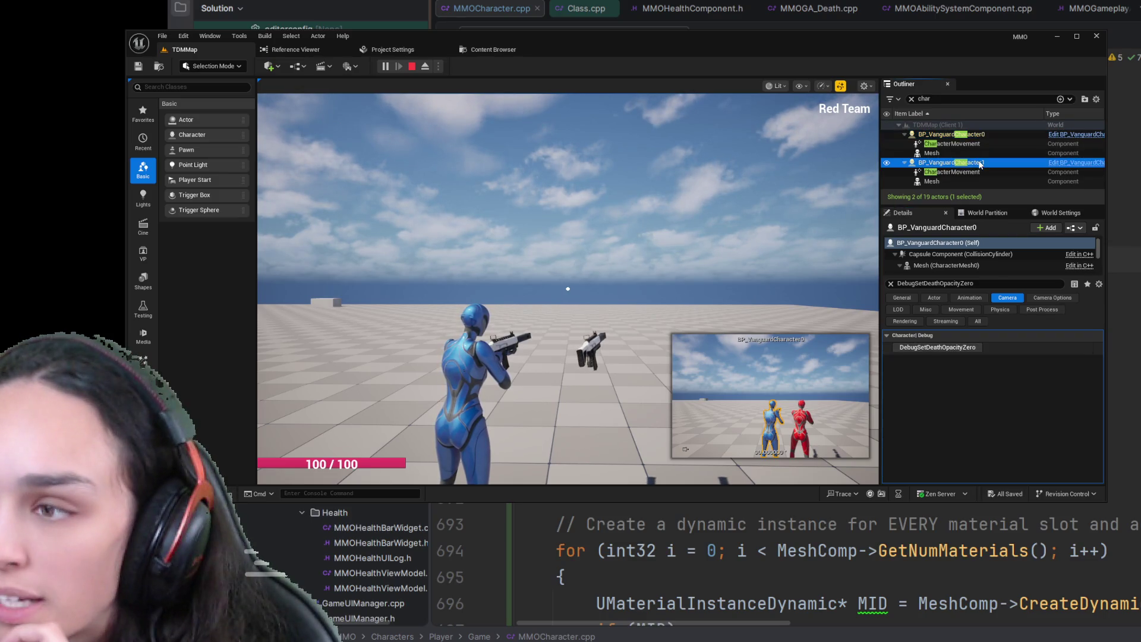
{"action": "left_click", "coordinate": [949, 350]}
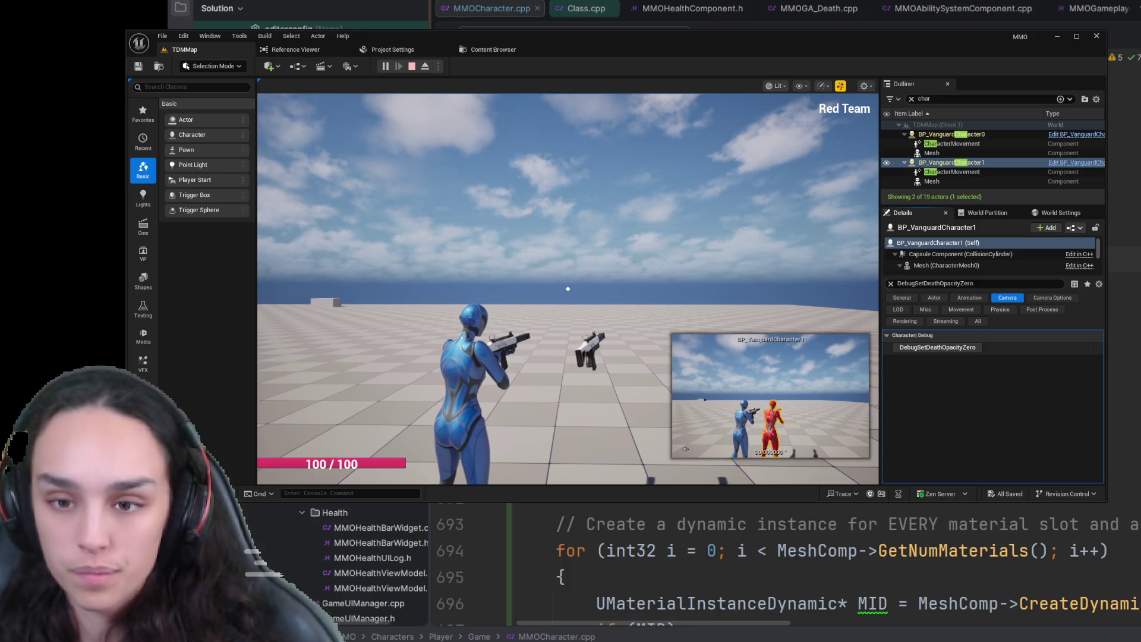
{"action": "key", "text": "Escape"}
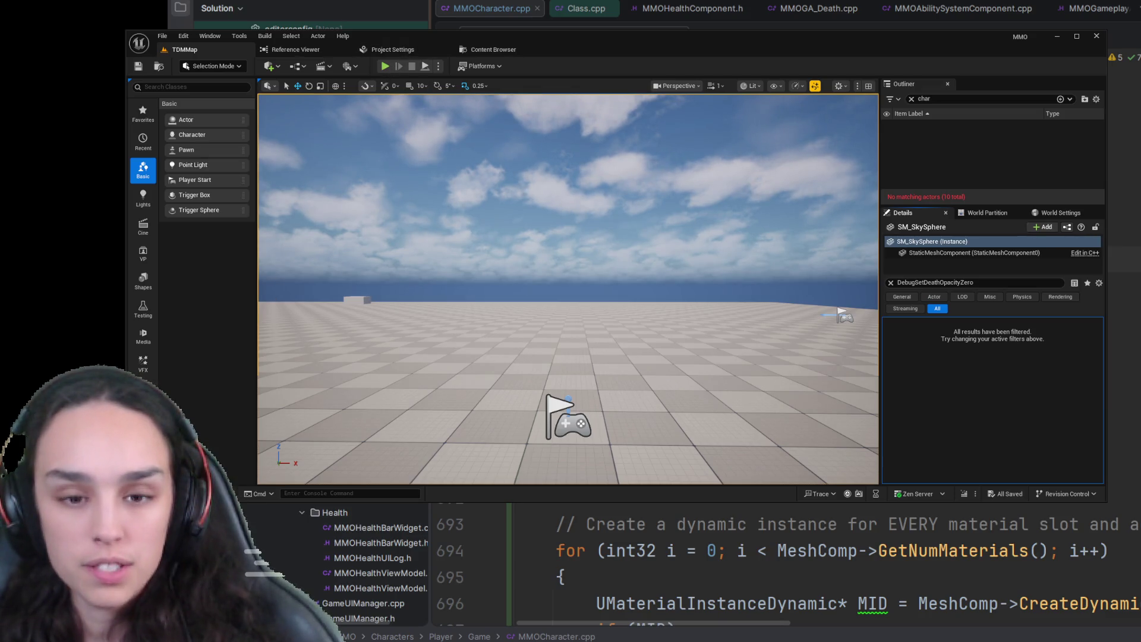
- Browse the Content Drawer to Content > ThirdPerson > Blueprints and select BP_ThirdPersonCharacter
{"action": "key", "text": "ctrl+space"}
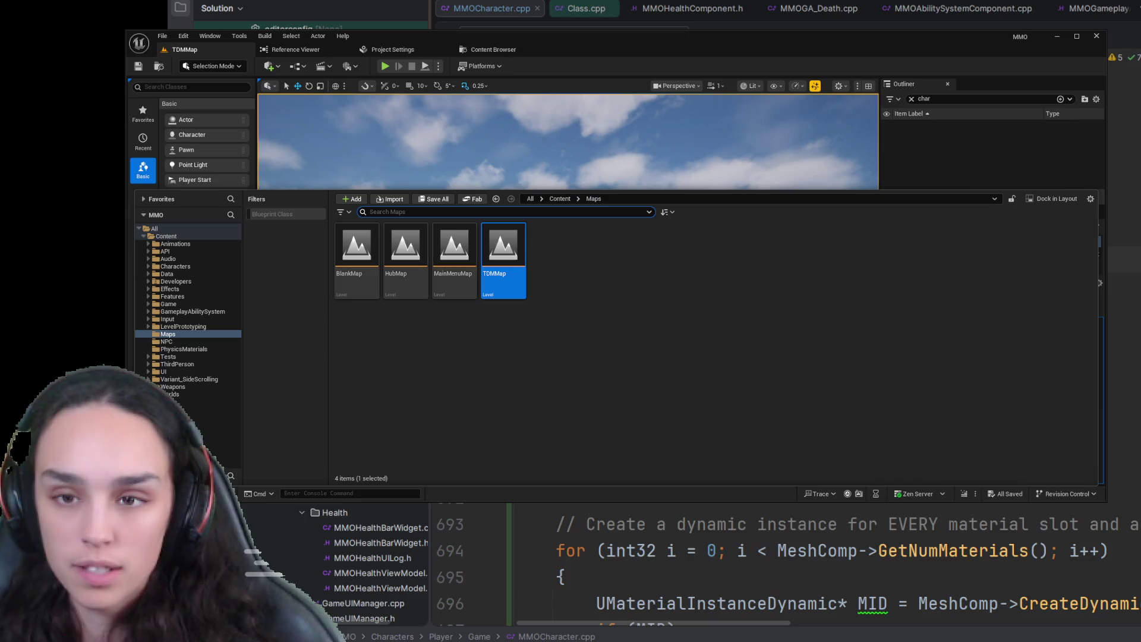
{"action": "left_click", "coordinate": [559, 199]}
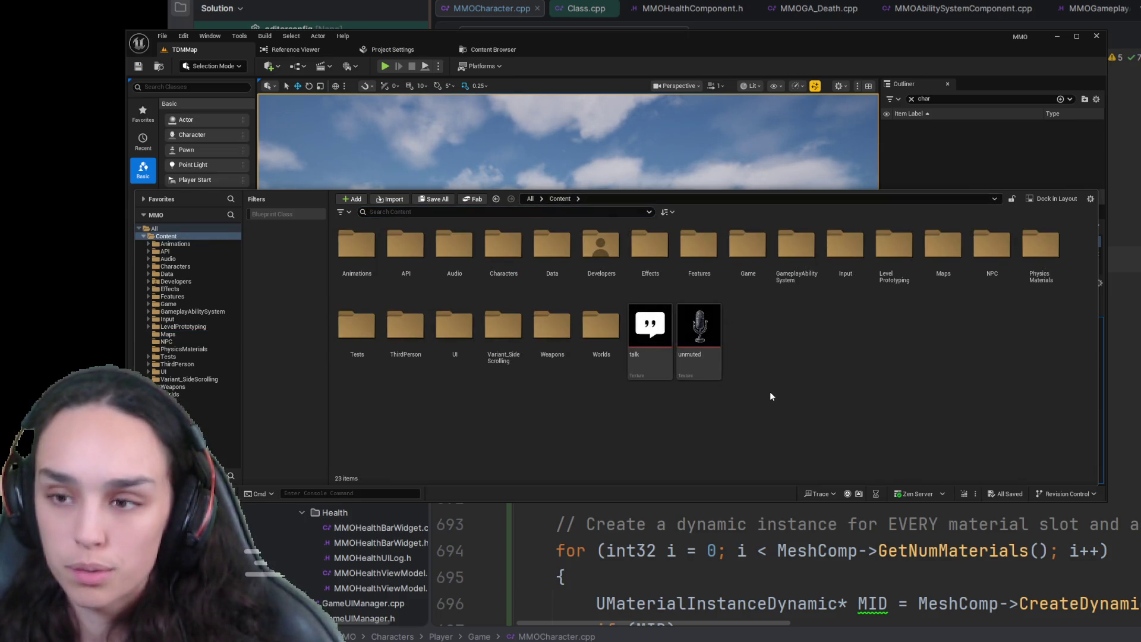
{"action": "double_click", "coordinate": [421, 332]}
{"action": "double_click", "coordinate": [365, 248]}
{"action": "left_click", "coordinate": [366, 249]}
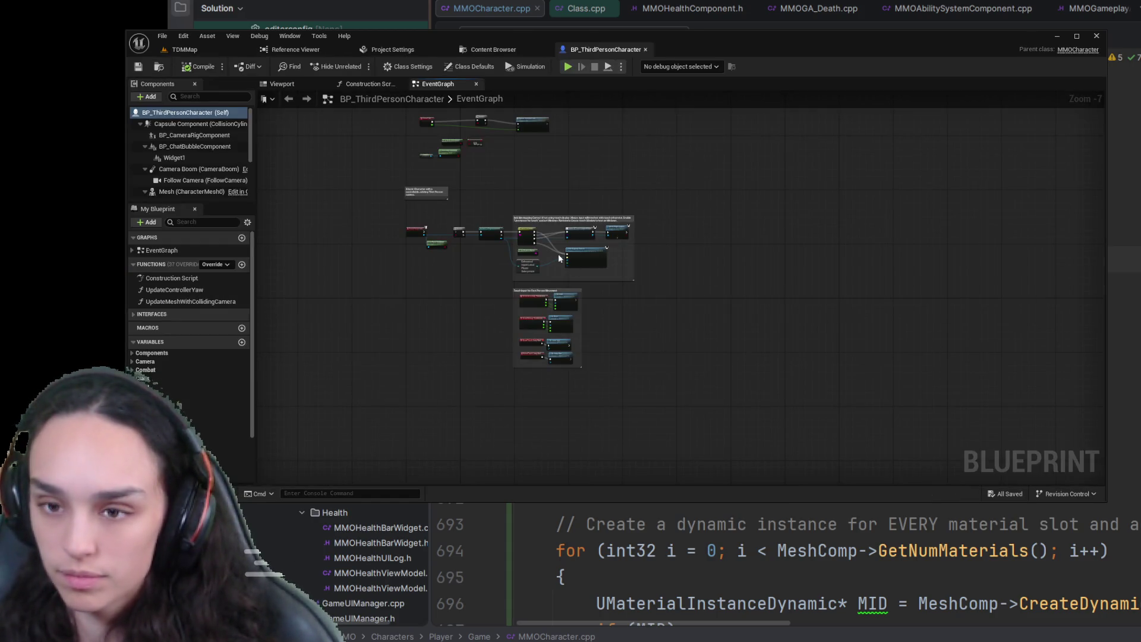
- Open MI_Quinn_01Blue from BP_ThirdPersonCharacter's mesh material in Class Defaults, and view its M_Mannequin parent
{"action": "left_click", "coordinate": [312, 83]}
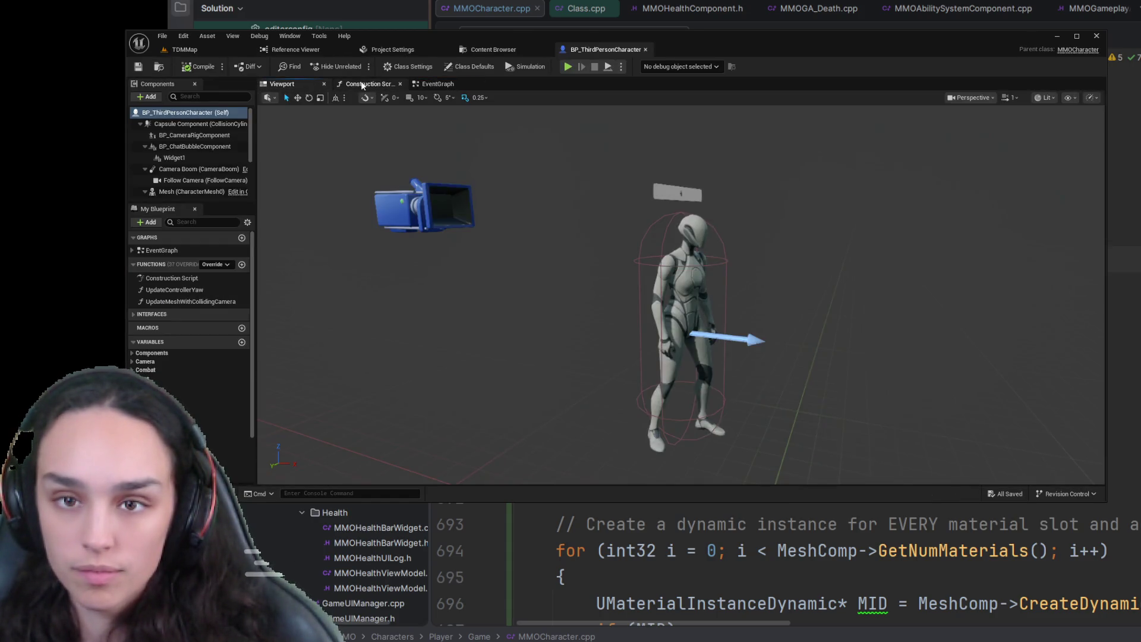
{"action": "left_click", "coordinate": [474, 66]}
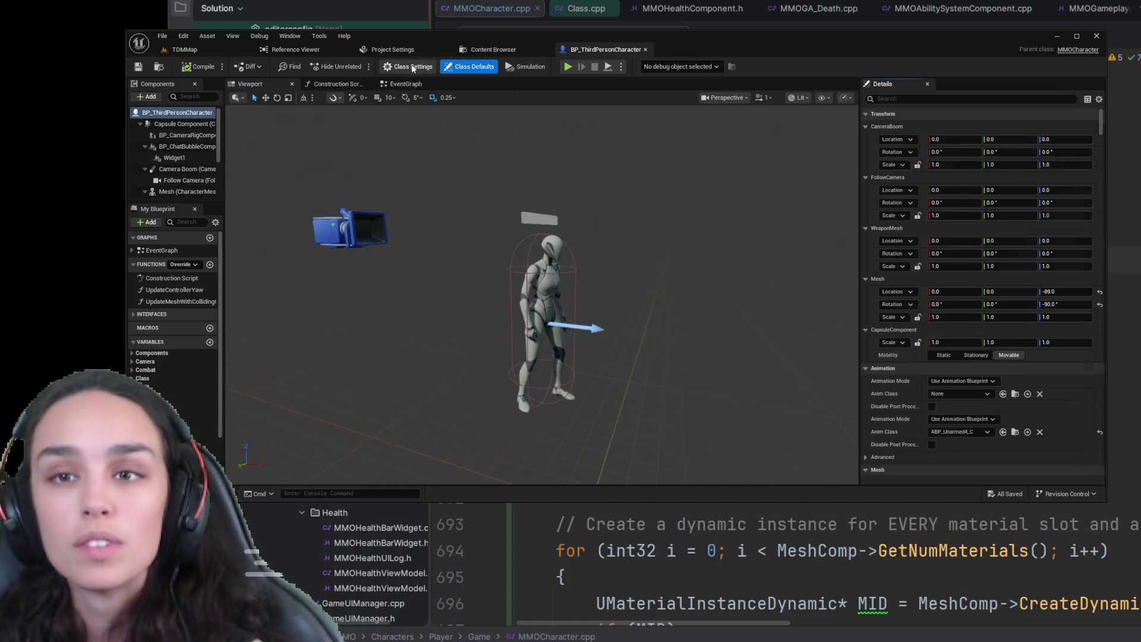
{"action": "scroll", "coordinate": [1052, 377], "scroll_direction": "down", "scroll_amount": 15}
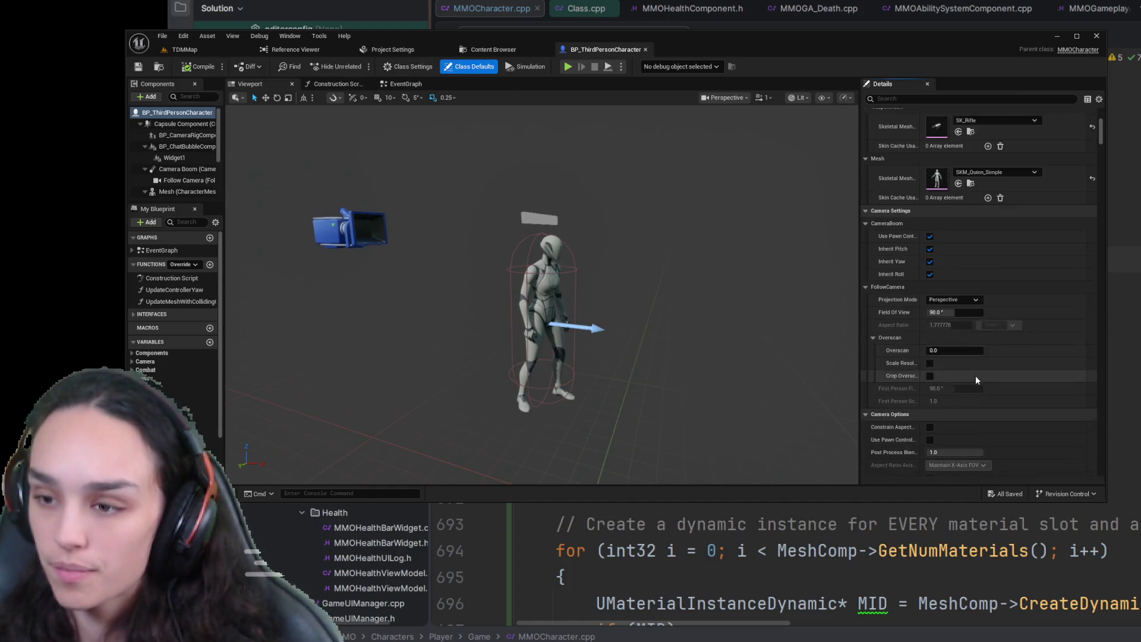
{"action": "scroll", "coordinate": [975, 385], "scroll_direction": "down", "scroll_amount": 2}
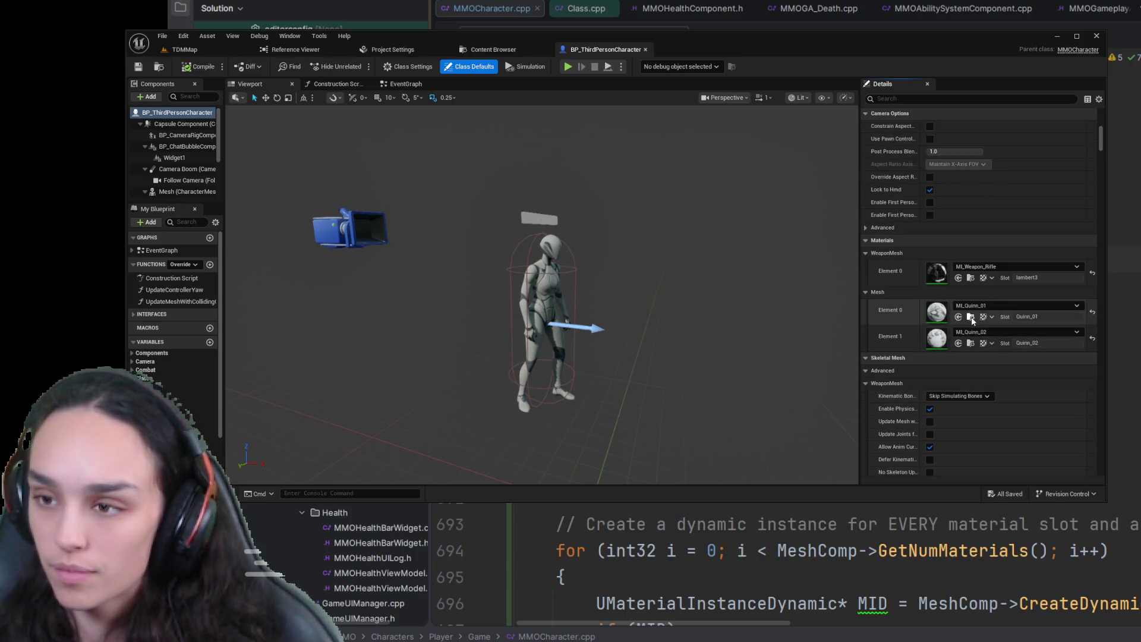
{"action": "left_click", "coordinate": [972, 321]}
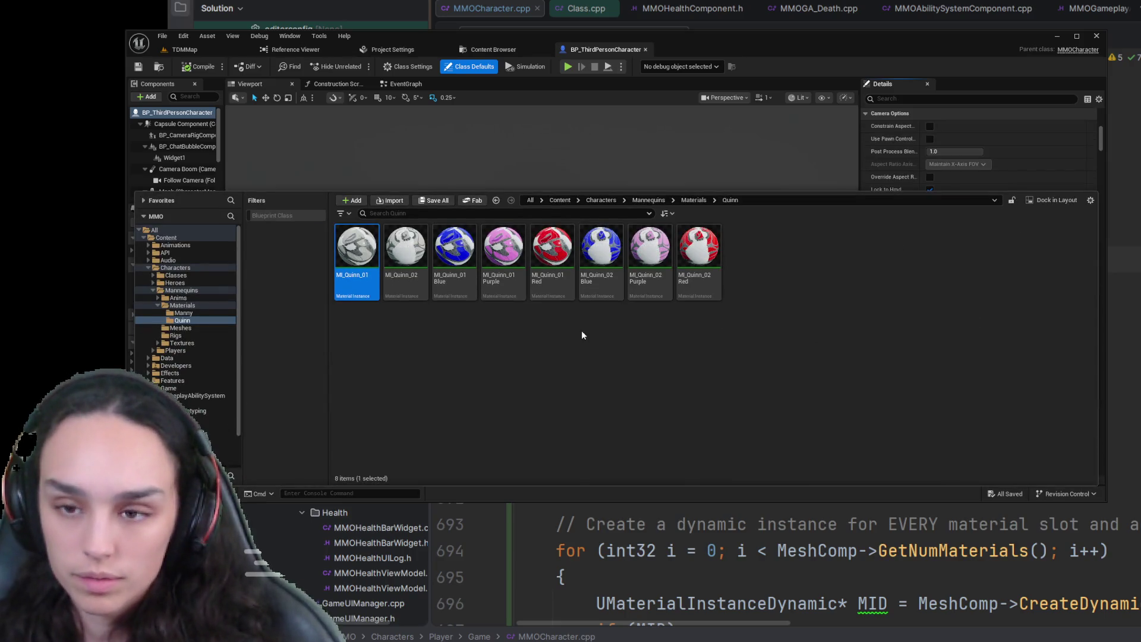
{"action": "left_click", "coordinate": [455, 250]}
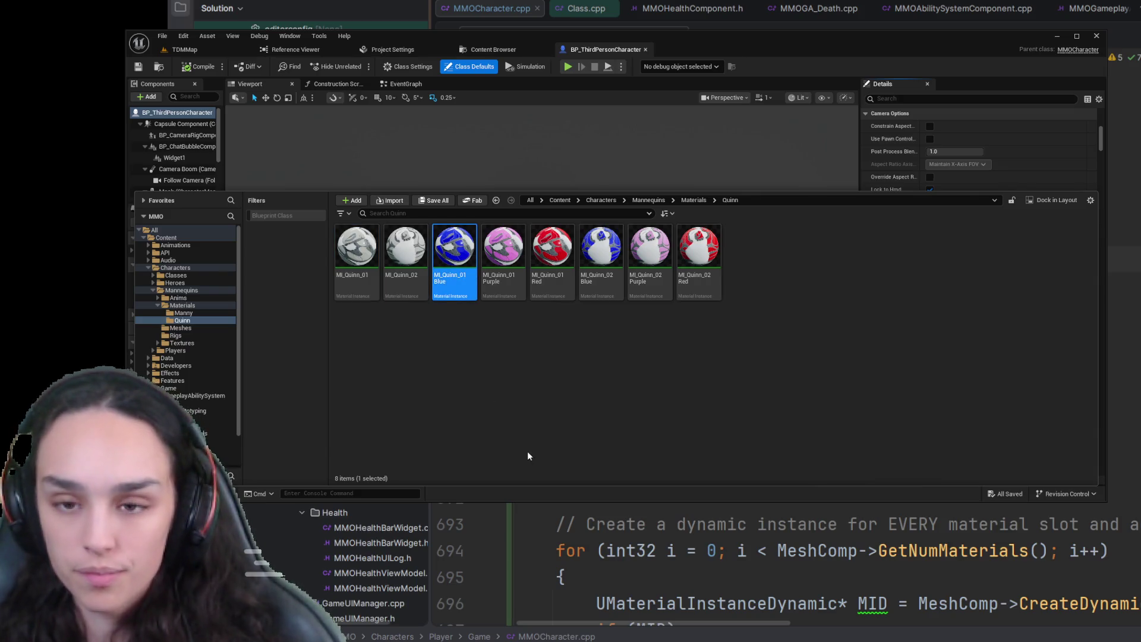
{"action": "key", "text": "ctrl+space"}
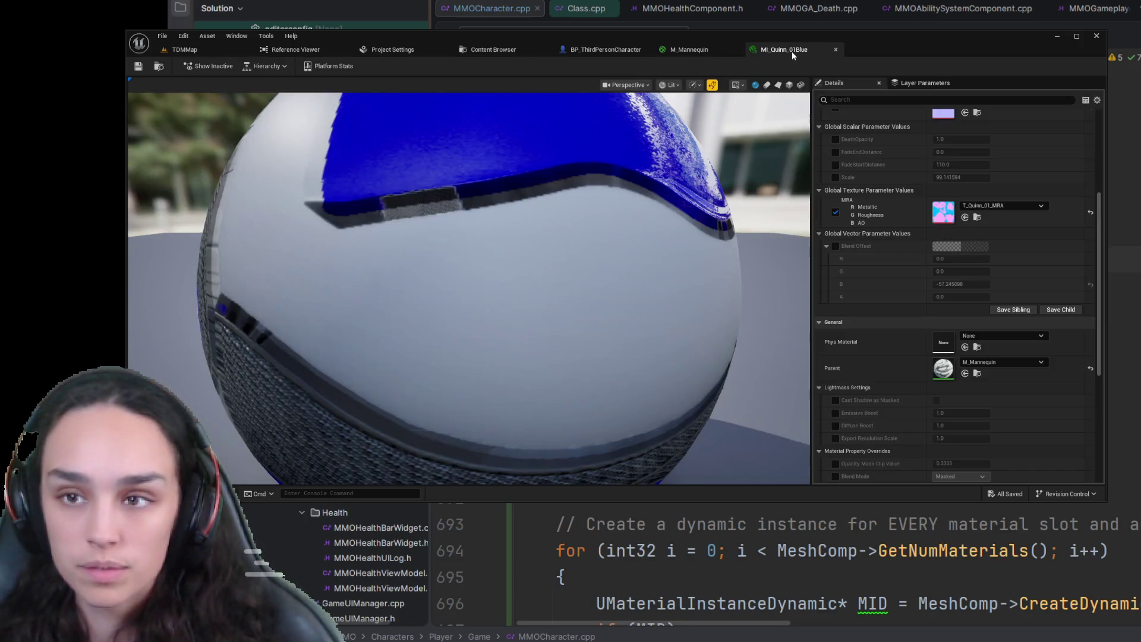
{"action": "left_click", "coordinate": [689, 49]}
- Search MI_Quinn_01Blue's parameters for 'blen', clear it, and enable Show Only Overridden
{"action": "left_click_drag", "start_coordinate": [760, 383], "coordinate": [758, 385]}
{"action": "left_click", "coordinate": [796, 49]}
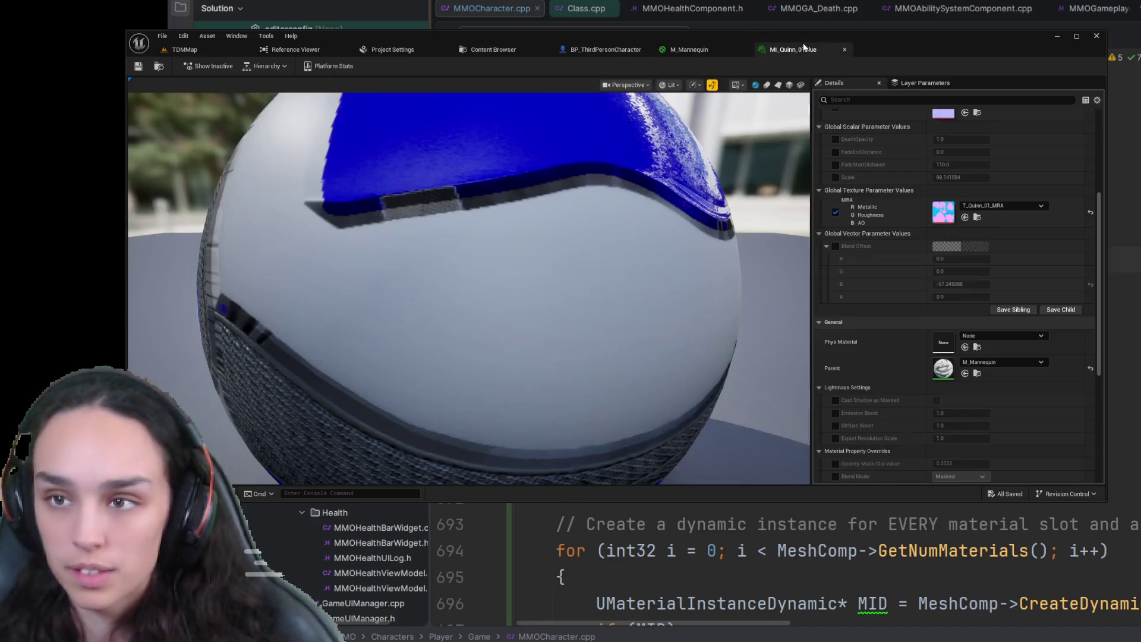
{"action": "left_click", "coordinate": [913, 100]}
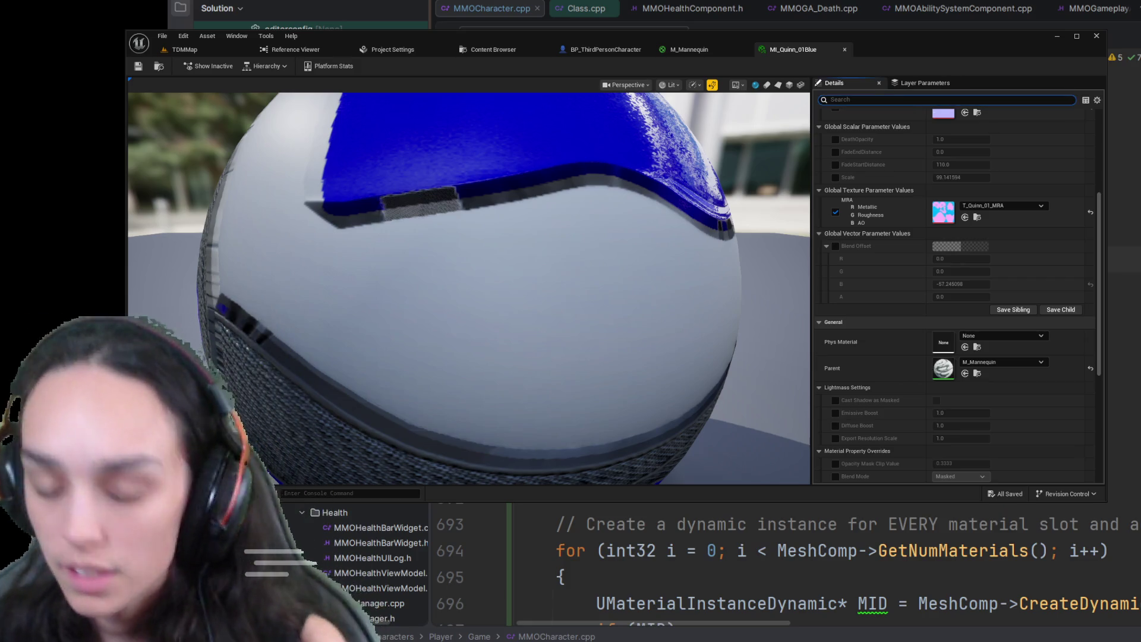
{"action": "type", "text": "blen"}
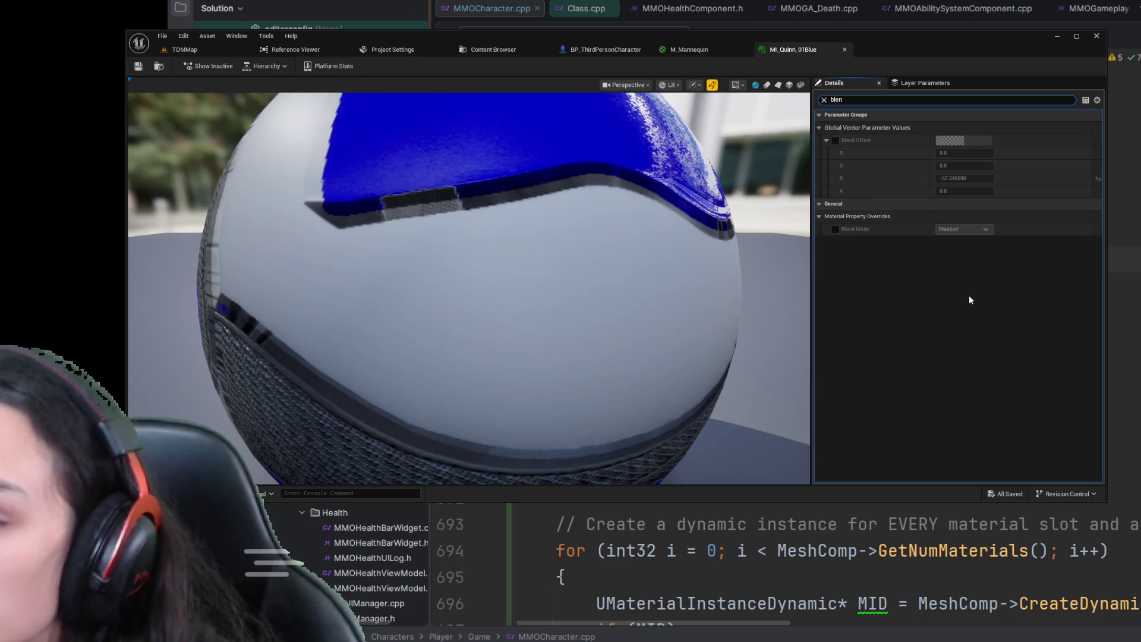
{"action": "left_click", "coordinate": [823, 100]}
{"action": "left_click", "coordinate": [1097, 103]}
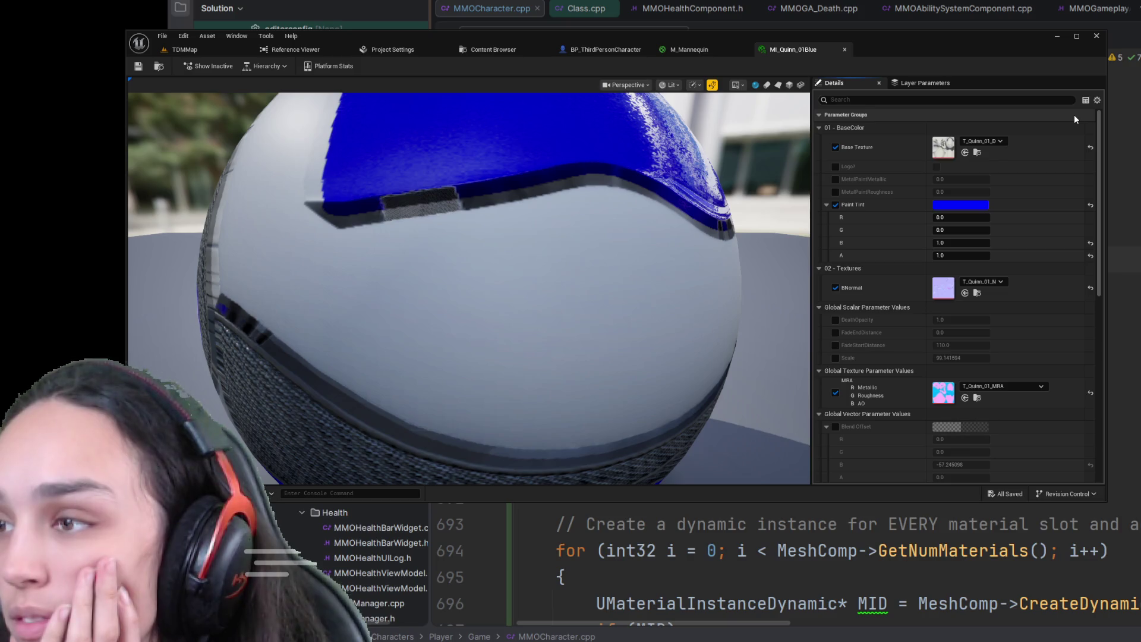
{"action": "left_click", "coordinate": [1085, 100]}
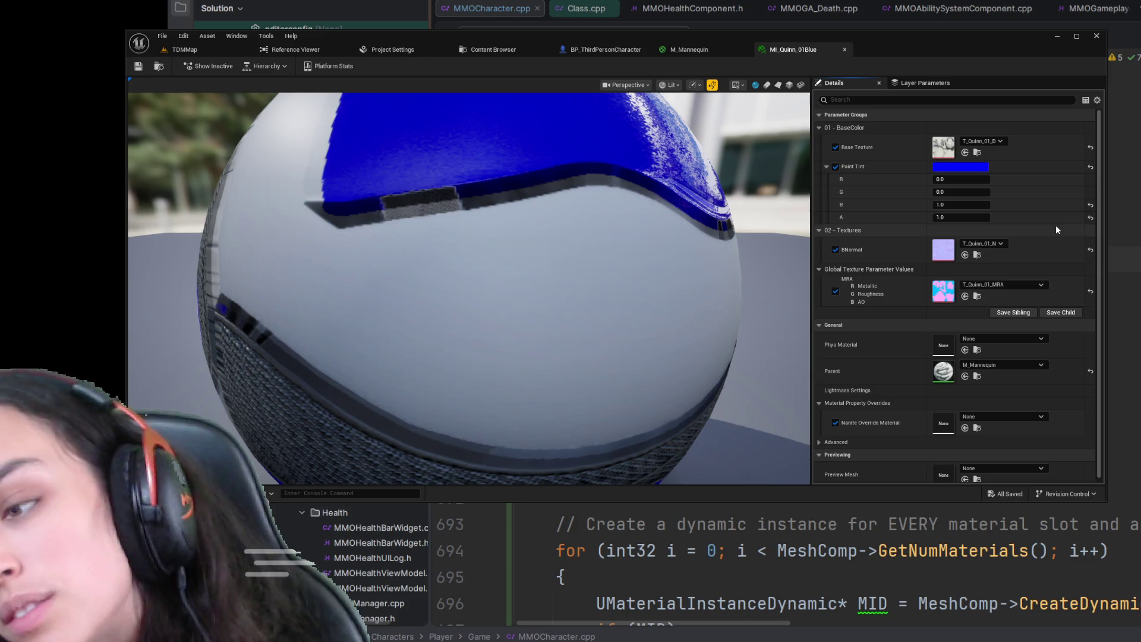
- In the Content Drawer, go up from Mannequins to Content and into ThirdPerson > Blueprints
{"action": "key", "text": "ctrl+space"}
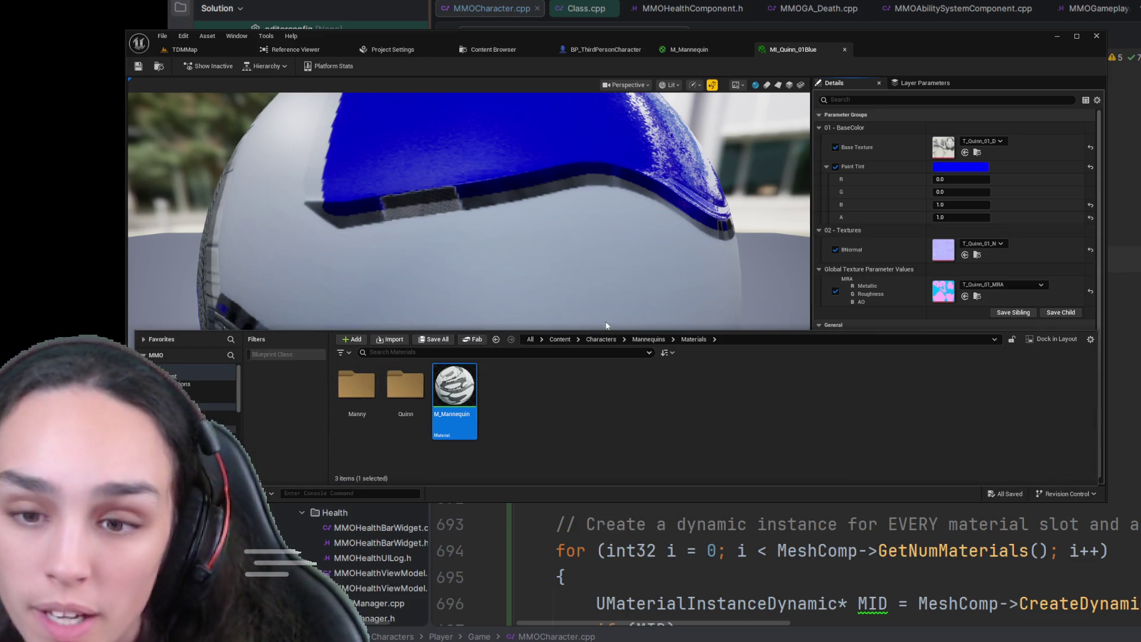
{"action": "left_click", "coordinate": [634, 339]}
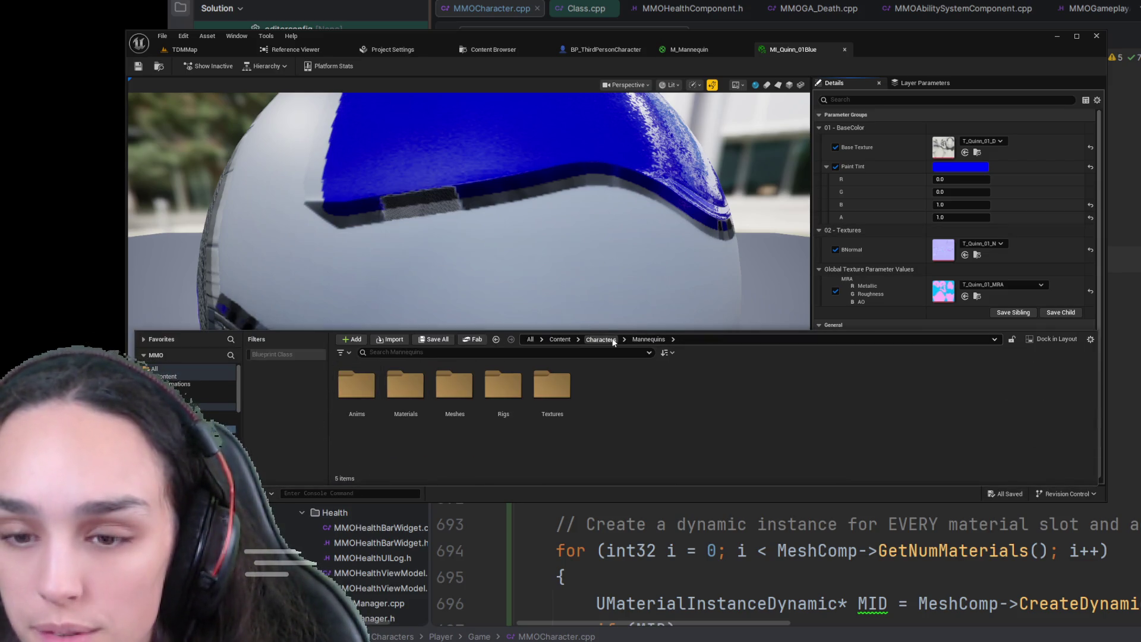
{"action": "left_click", "coordinate": [602, 339]}
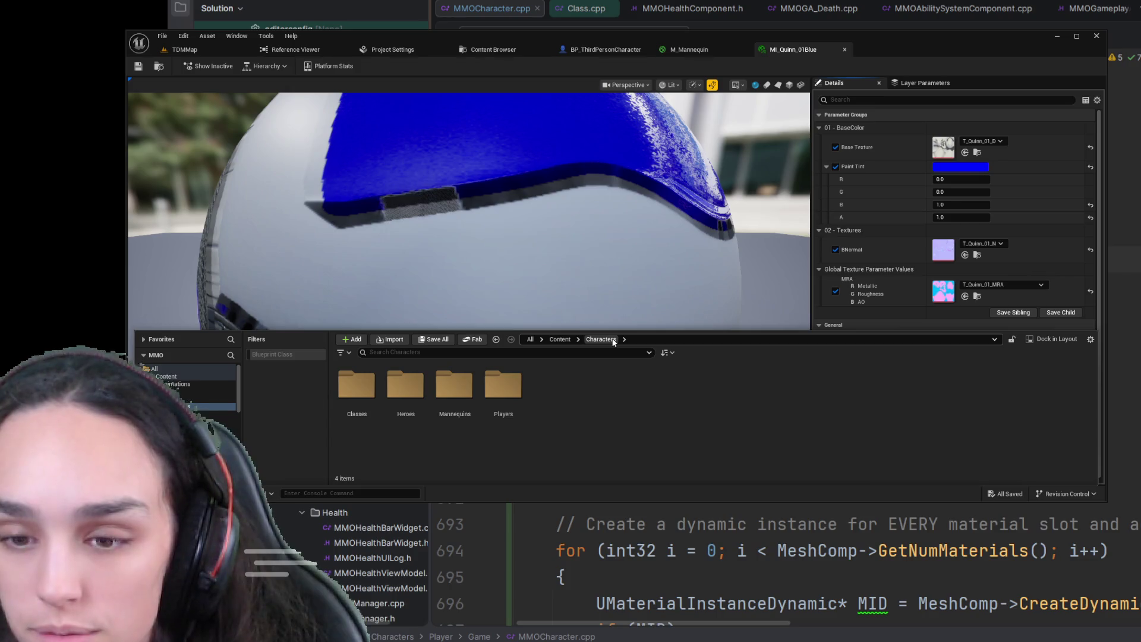
{"action": "left_click", "coordinate": [559, 339]}
{"action": "scroll", "coordinate": [842, 411], "scroll_direction": "down", "scroll_amount": 2}
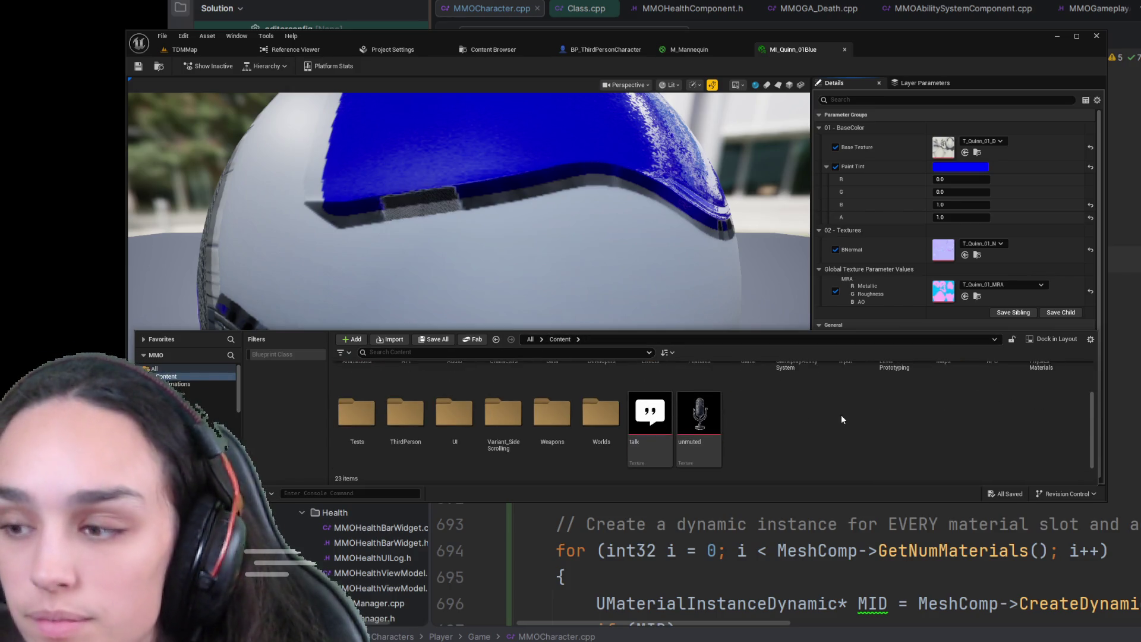
{"action": "double_click", "coordinate": [405, 400]}
{"action": "double_click", "coordinate": [366, 380]}
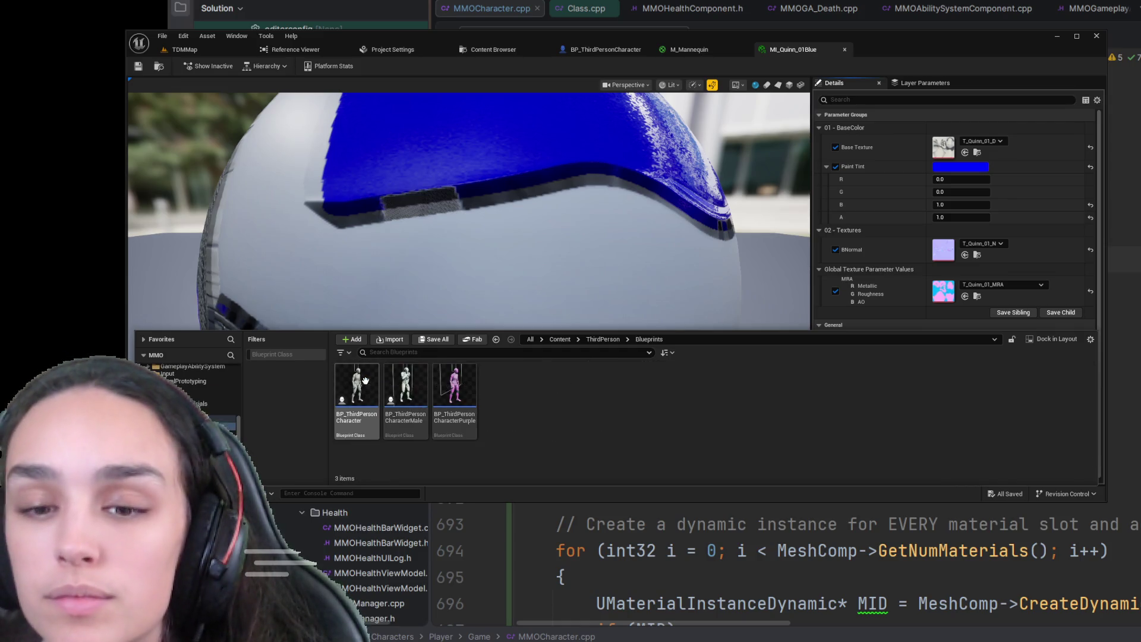
- From BP_ThirdPersonCharacter's Materials, open MI_Quinn_01Red showing only its overridden parameters
{"action": "double_click", "coordinate": [377, 381]}
{"action": "scroll", "coordinate": [974, 420], "scroll_direction": "down", "scroll_amount": 10}
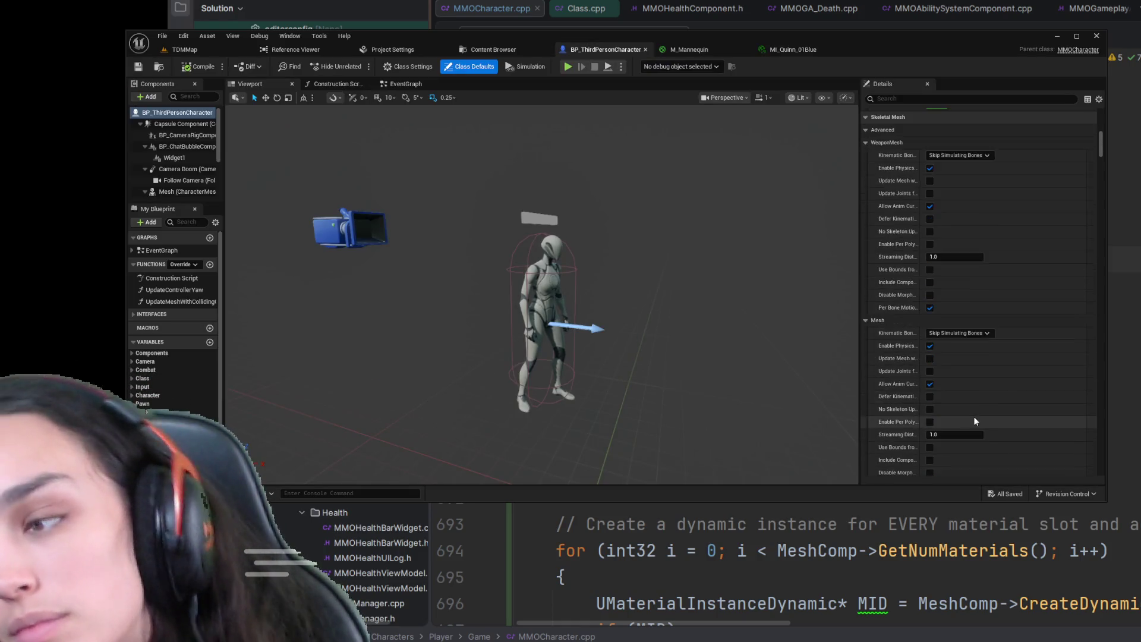
{"action": "scroll", "coordinate": [973, 420], "scroll_direction": "down", "scroll_amount": 5}
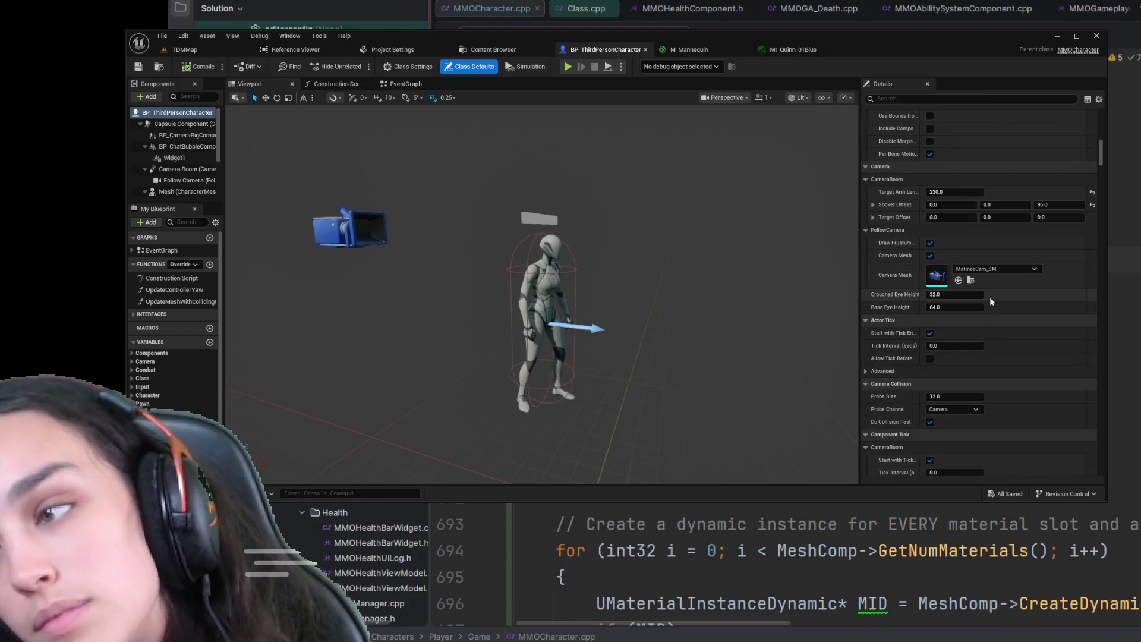
{"action": "scroll", "coordinate": [986, 301], "scroll_direction": "up", "scroll_amount": 3}
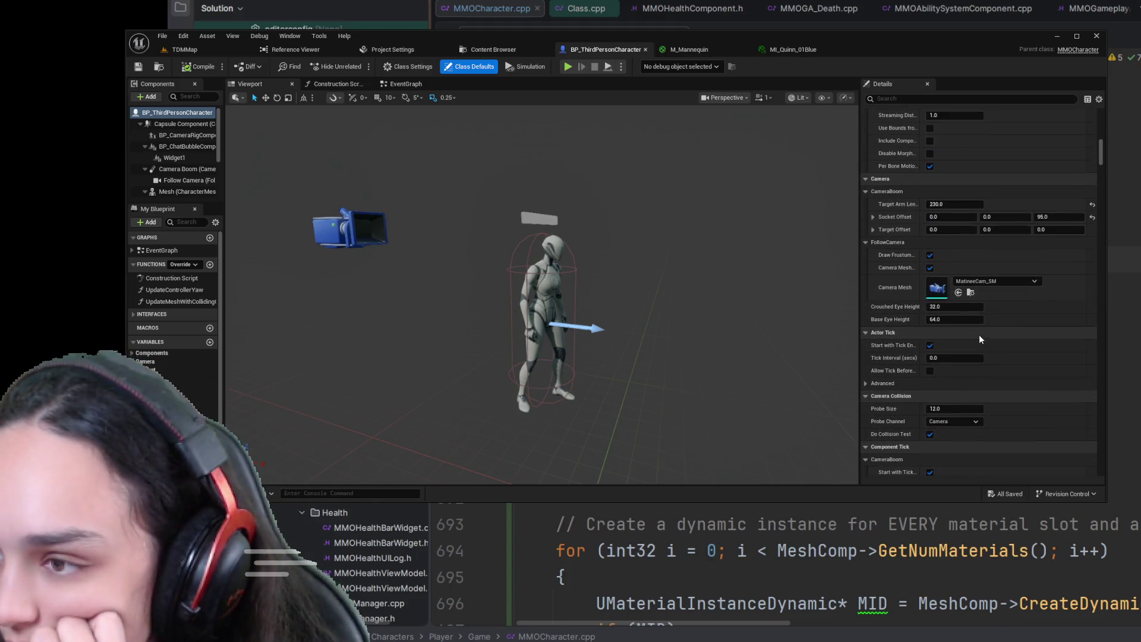
{"action": "scroll", "coordinate": [972, 352], "scroll_direction": "up", "scroll_amount": 9}
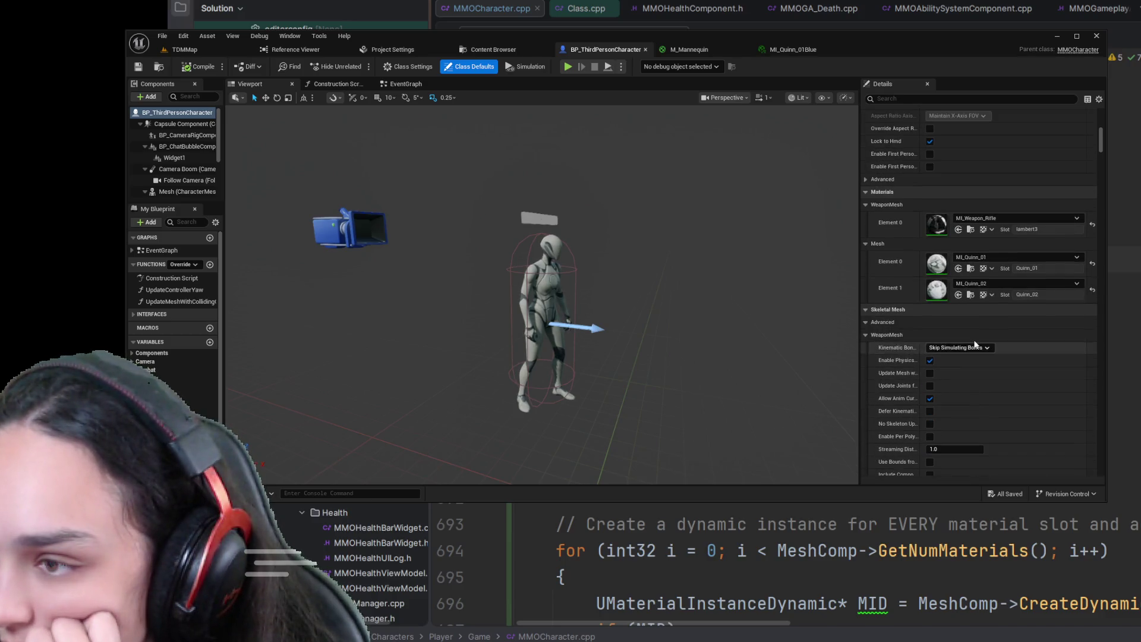
{"action": "left_click", "coordinate": [969, 269]}
{"action": "left_click", "coordinate": [558, 279]}
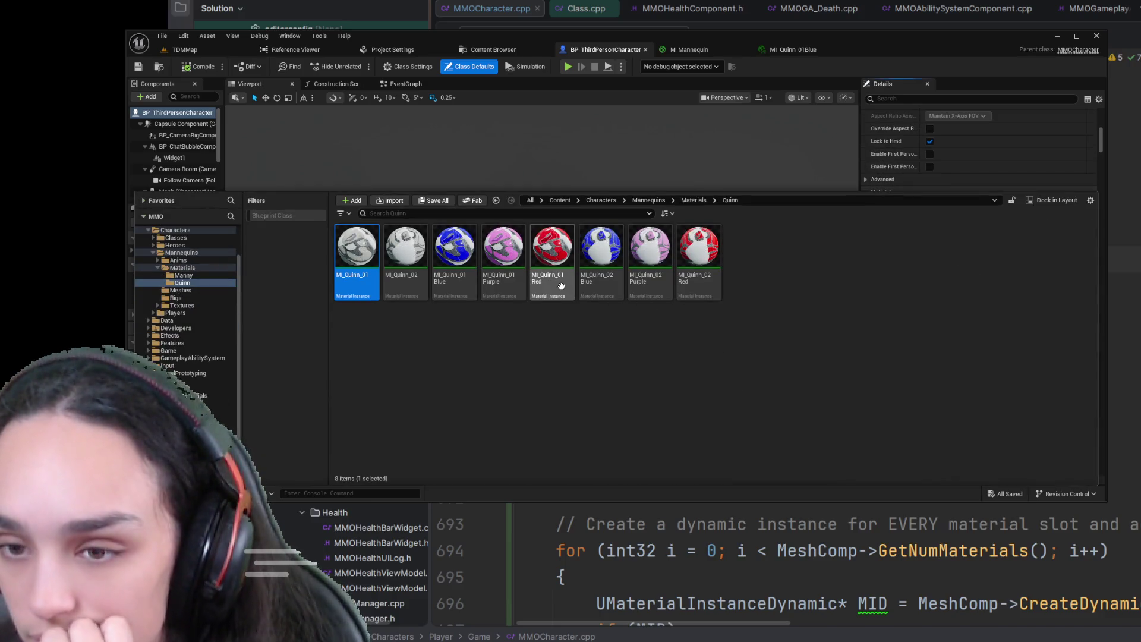
{"action": "double_click", "coordinate": [561, 286]}
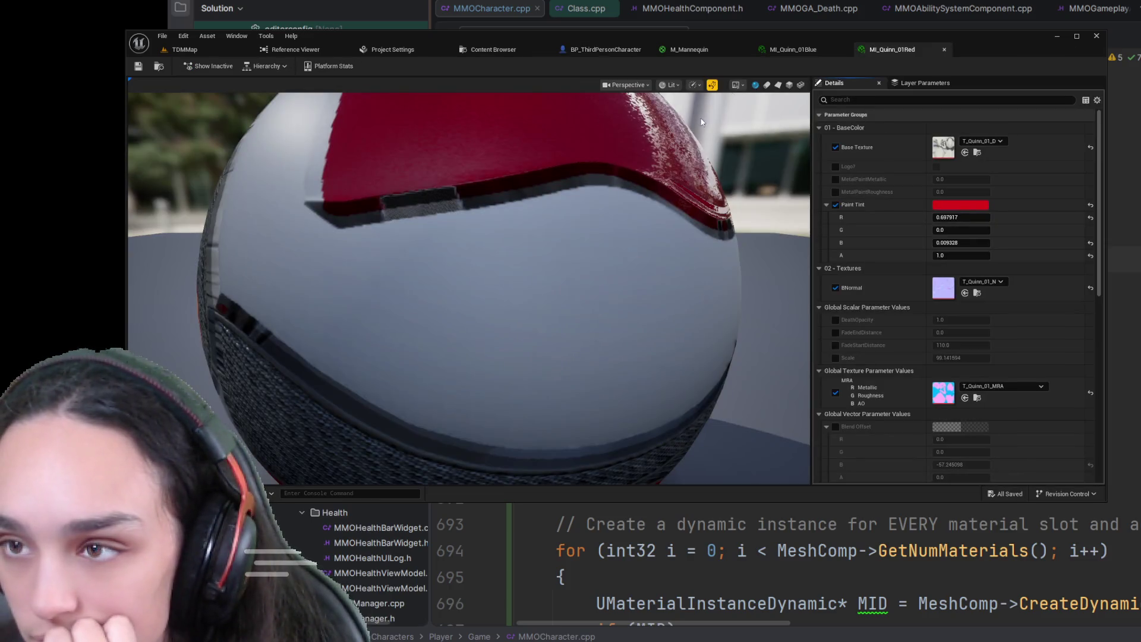
{"action": "left_click", "coordinate": [1085, 100]}
- Compare MI_Quinn_01Red's red Paint Tint against MI_Quinn_01Blue by flipping between their tabs
{"action": "left_click", "coordinate": [825, 49]}
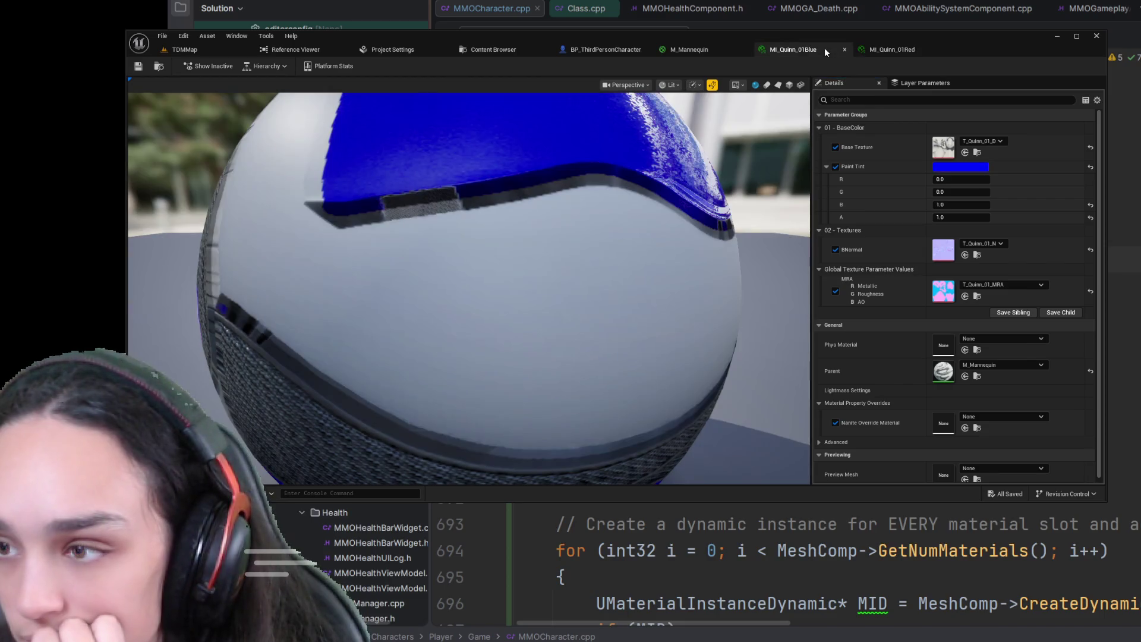
{"action": "left_click", "coordinate": [910, 53]}
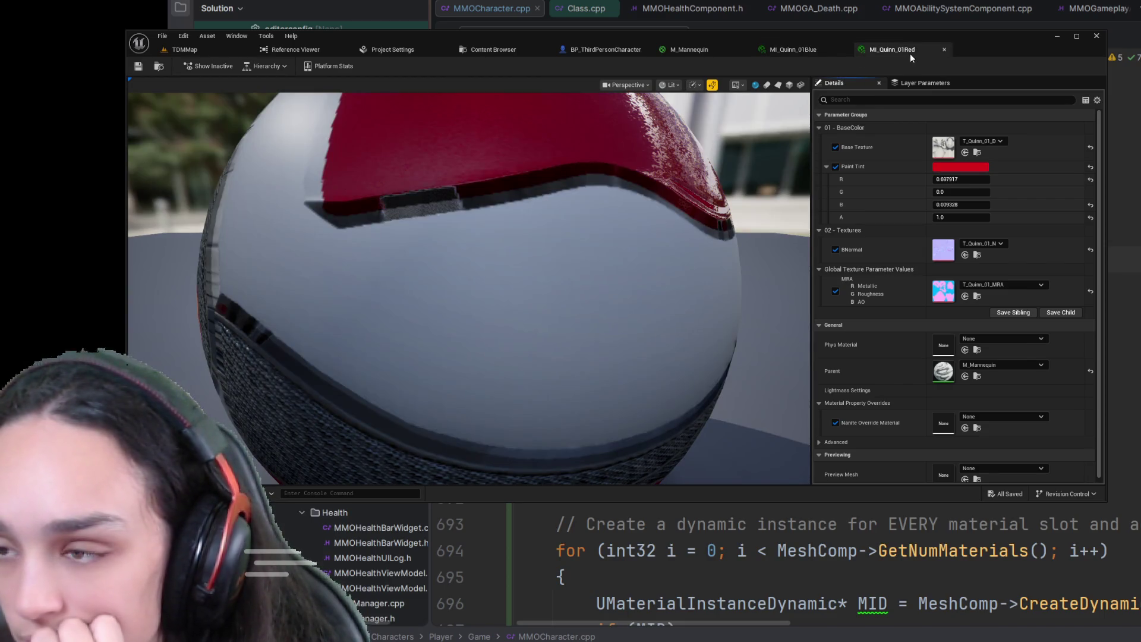
{"action": "left_click", "coordinate": [811, 51]}
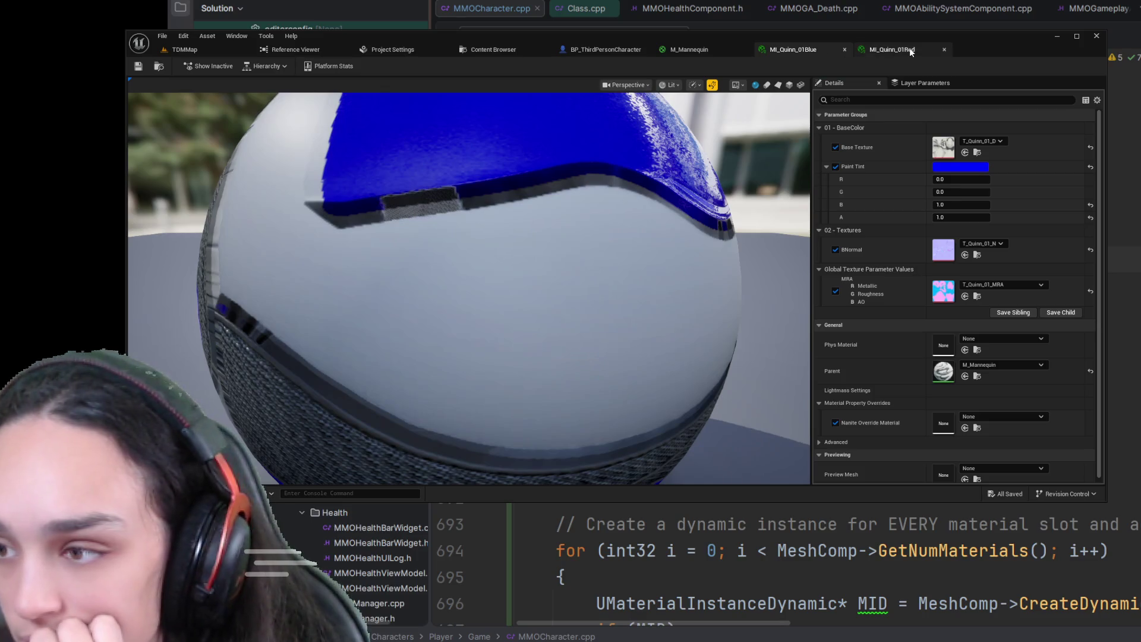
{"action": "left_click", "coordinate": [910, 52]}
{"action": "left_click", "coordinate": [800, 49]}
{"action": "left_click", "coordinate": [896, 51]}
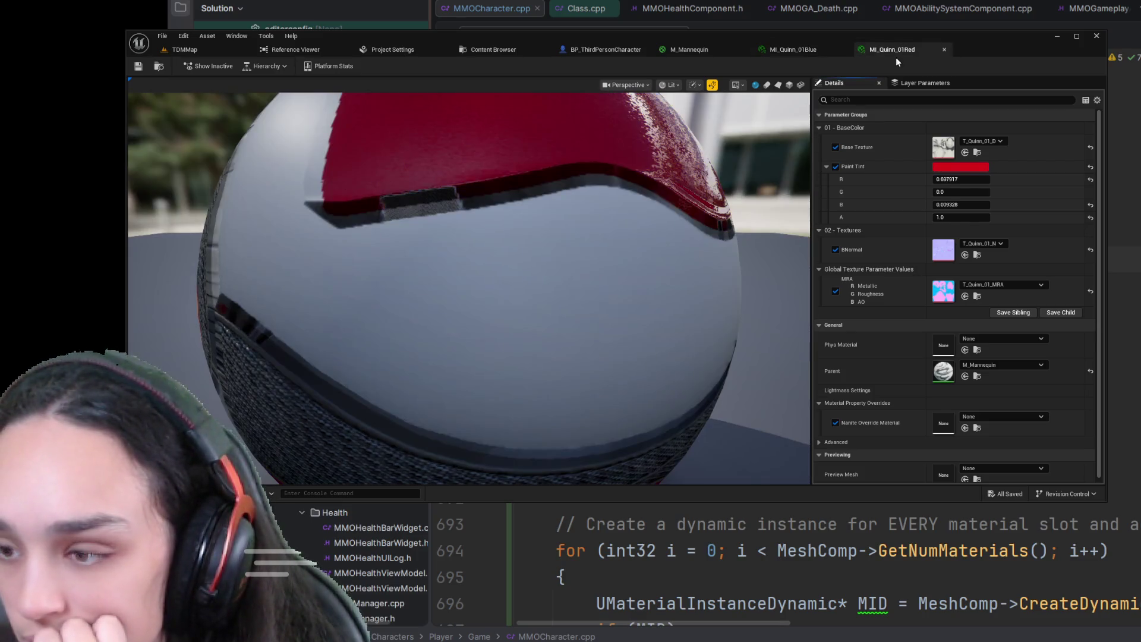
{"action": "left_click", "coordinate": [784, 52]}
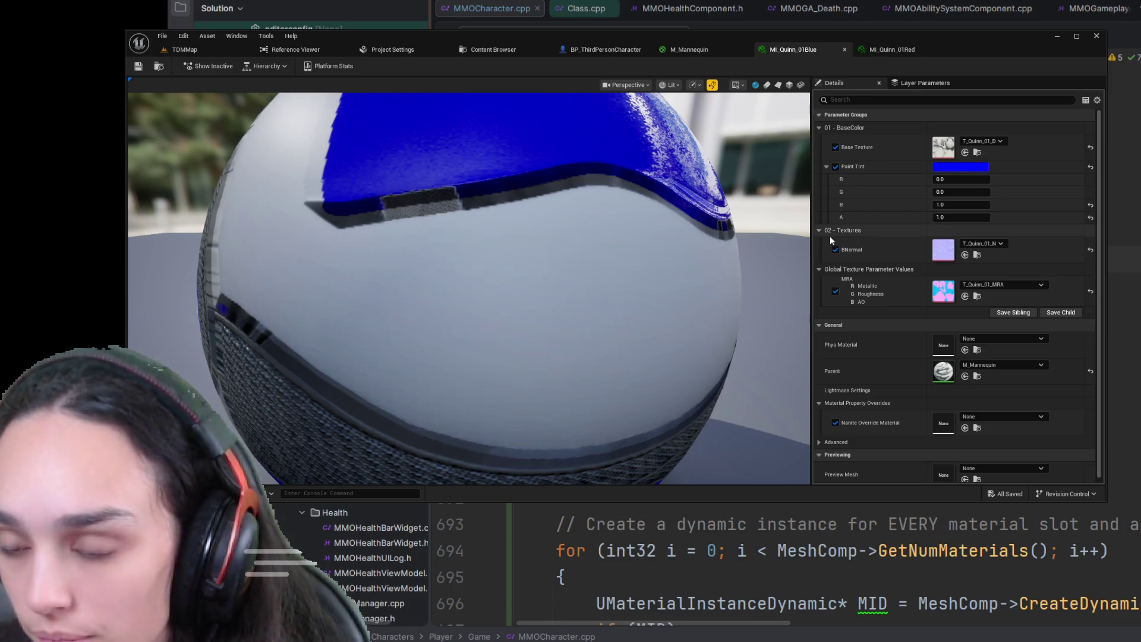
{"action": "left_click", "coordinate": [882, 53]}
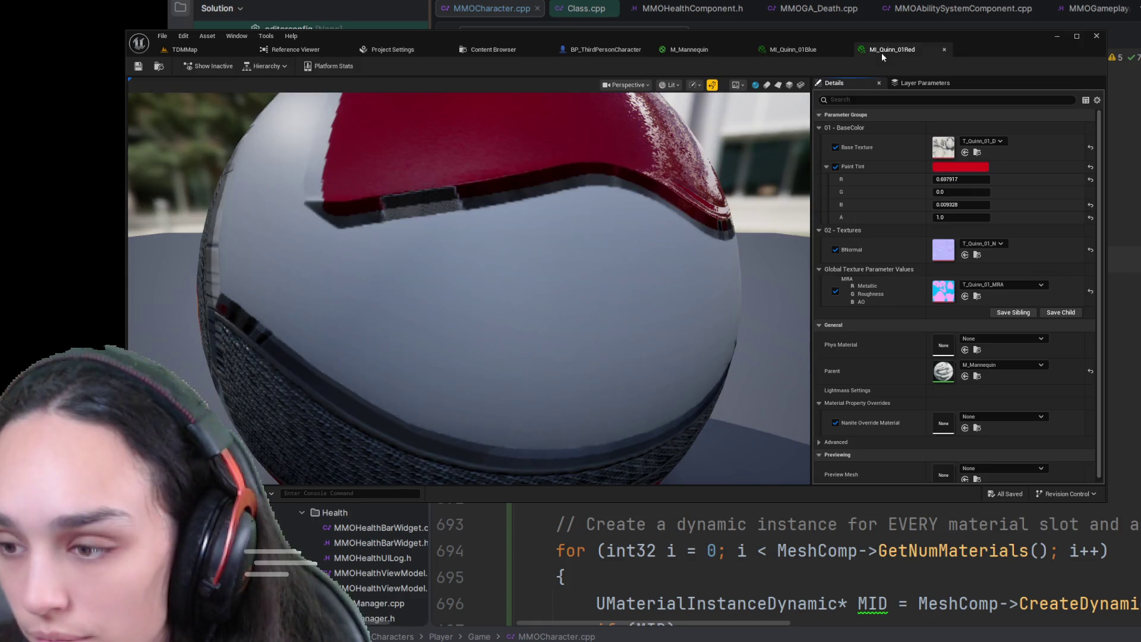
{"action": "left_click", "coordinate": [779, 45]}
{"action": "key", "text": "ctrl+space"}
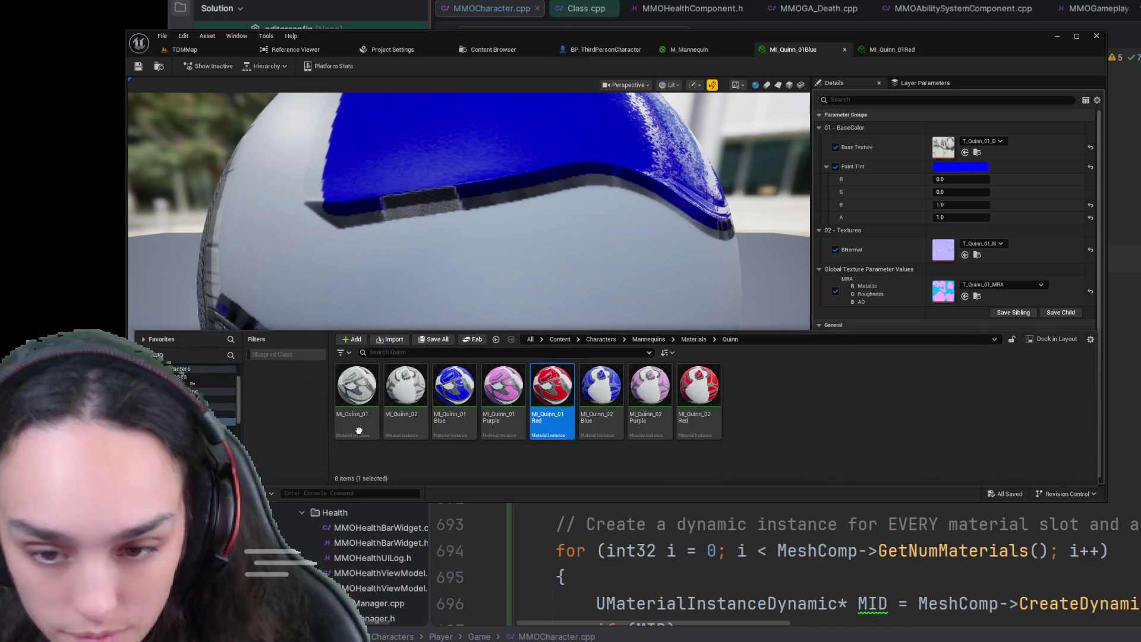
- Open the MI_Quinn_02Blue and MI_Quinn_02Red material instances from the Content Drawer
{"action": "left_click", "coordinate": [601, 390]}
{"action": "double_click", "coordinate": [601, 391]}
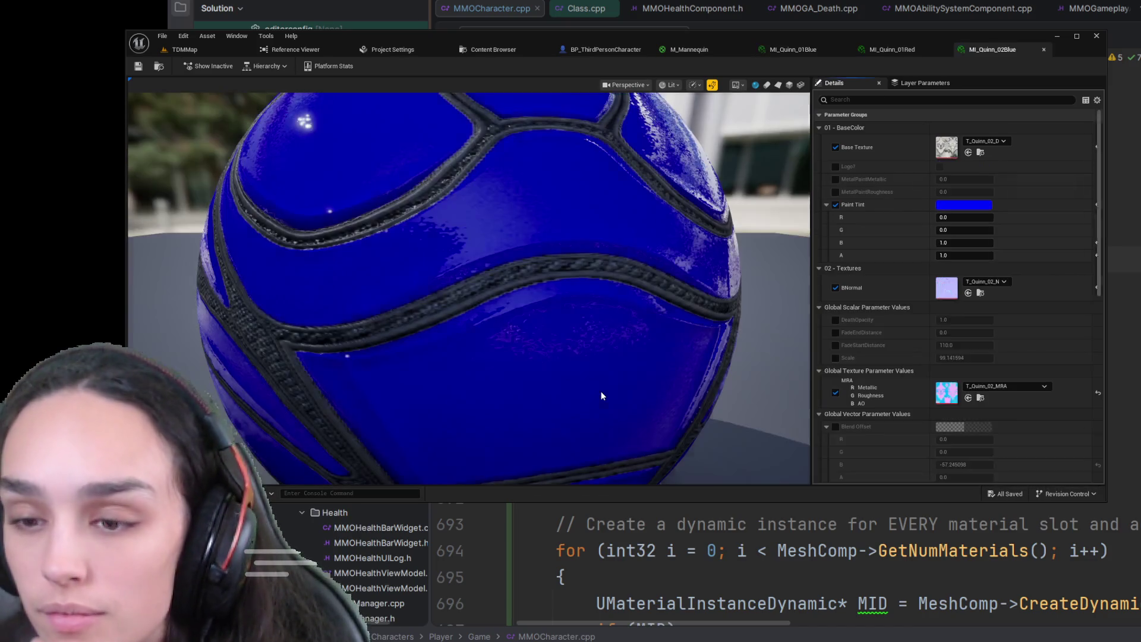
{"action": "scroll", "coordinate": [1044, 149], "scroll_direction": "down", "scroll_amount": 5}
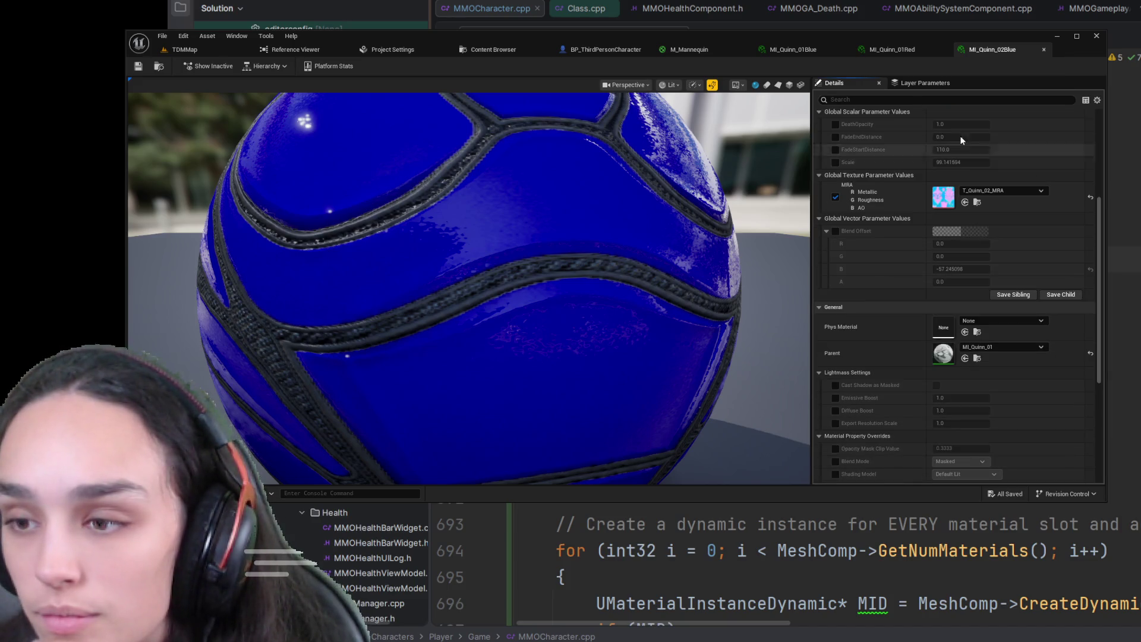
{"action": "key", "text": "ctrl+space"}
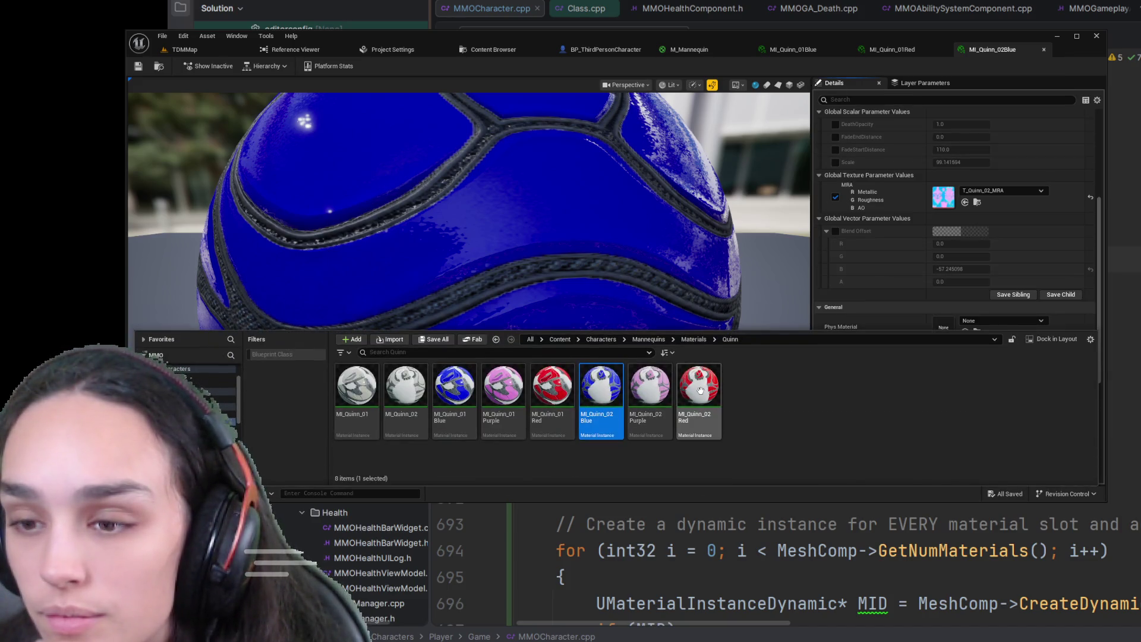
{"action": "double_click", "coordinate": [698, 387]}
{"action": "scroll", "coordinate": [856, 278], "scroll_direction": "down", "scroll_amount": 5}
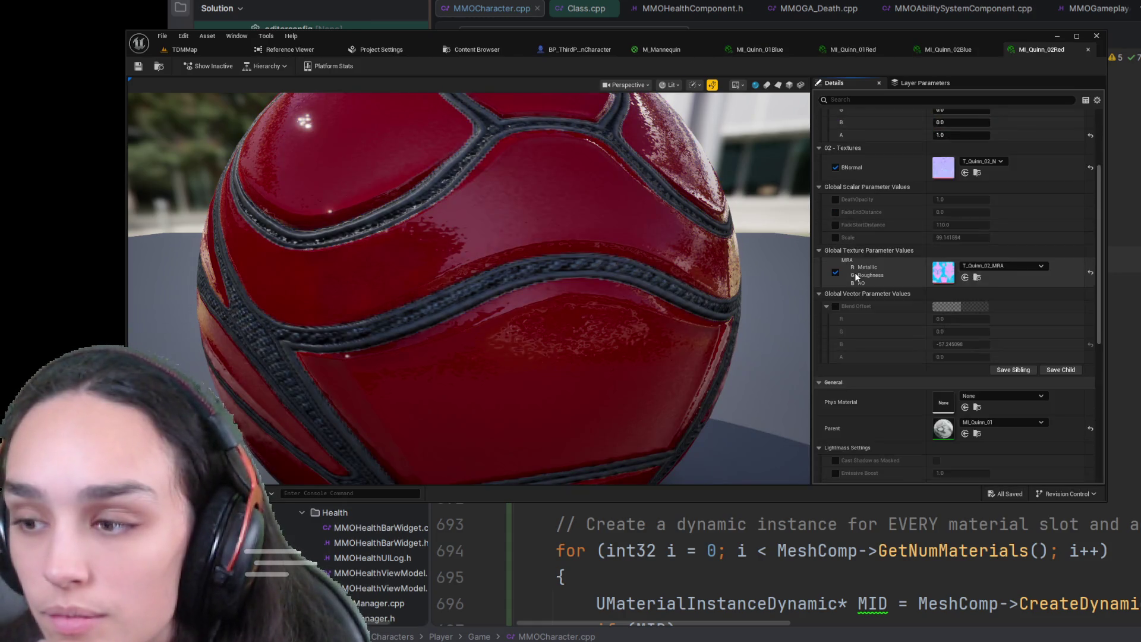
- Compare MI_Quinn_02Blue with MI_Quinn_02Red across their tabs, then return to TDMMap
{"action": "left_click", "coordinate": [950, 49]}
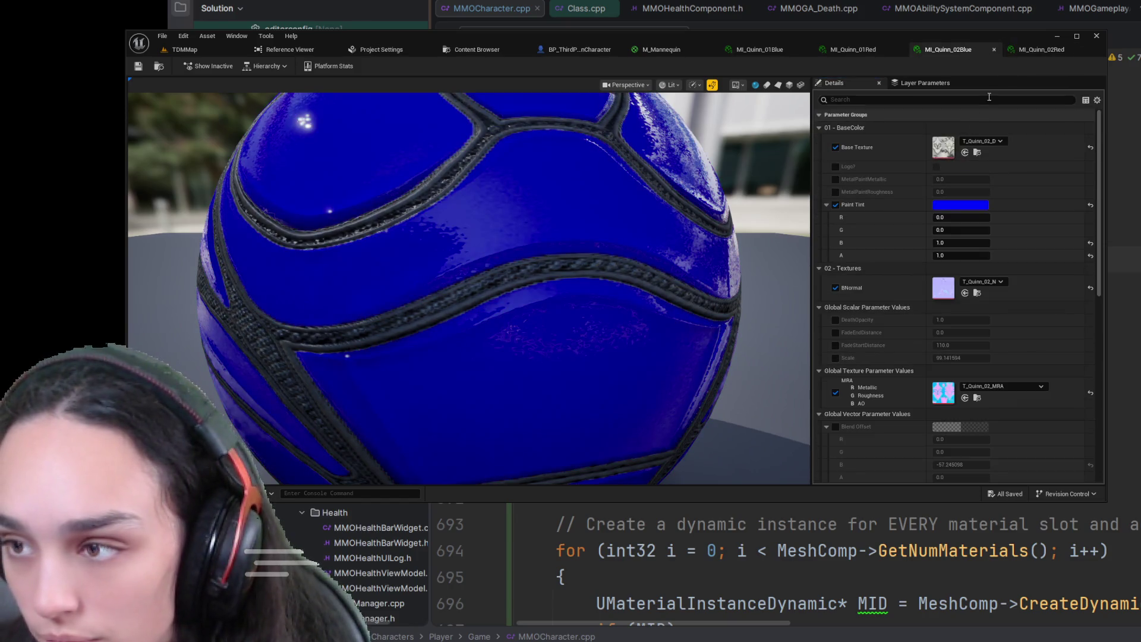
{"action": "left_click", "coordinate": [1025, 48]}
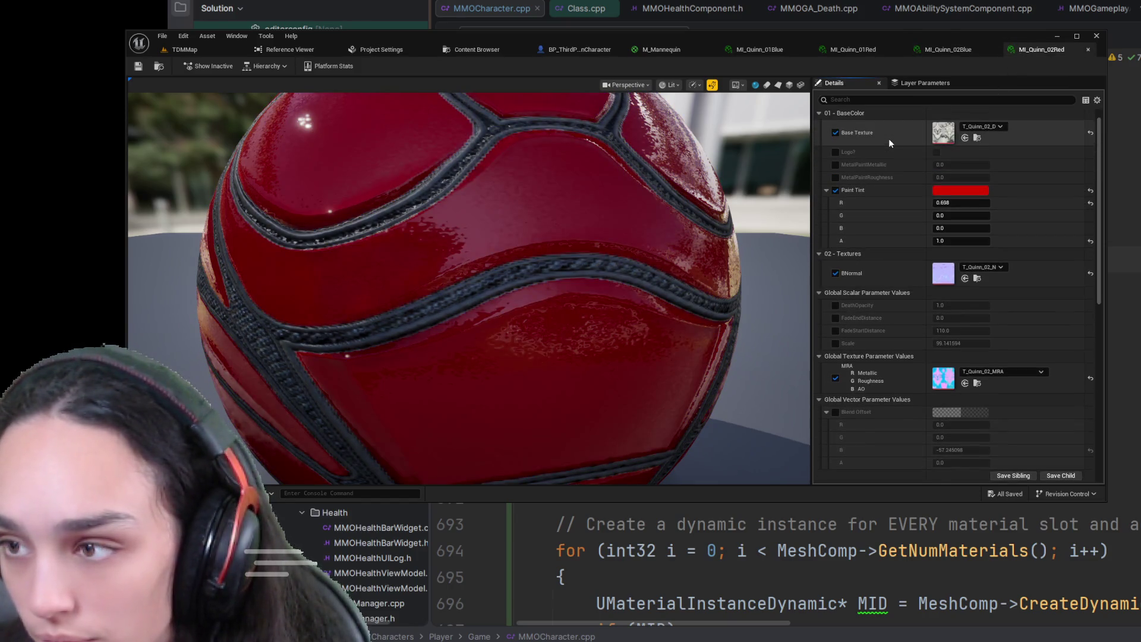
{"action": "scroll", "coordinate": [877, 155], "scroll_direction": "down", "scroll_amount": 2}
{"action": "scroll", "coordinate": [872, 164], "scroll_direction": "down", "scroll_amount": 3}
{"action": "scroll", "coordinate": [871, 164], "scroll_direction": "up", "scroll_amount": 3}
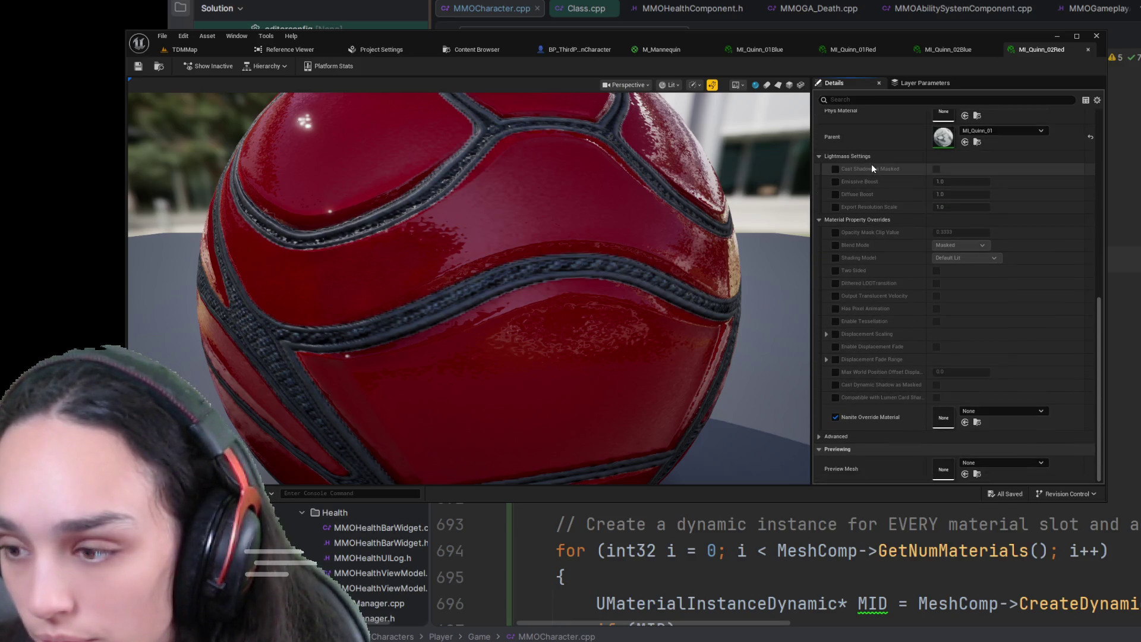
{"action": "left_click", "coordinate": [947, 52]}
{"action": "left_click", "coordinate": [184, 50]}
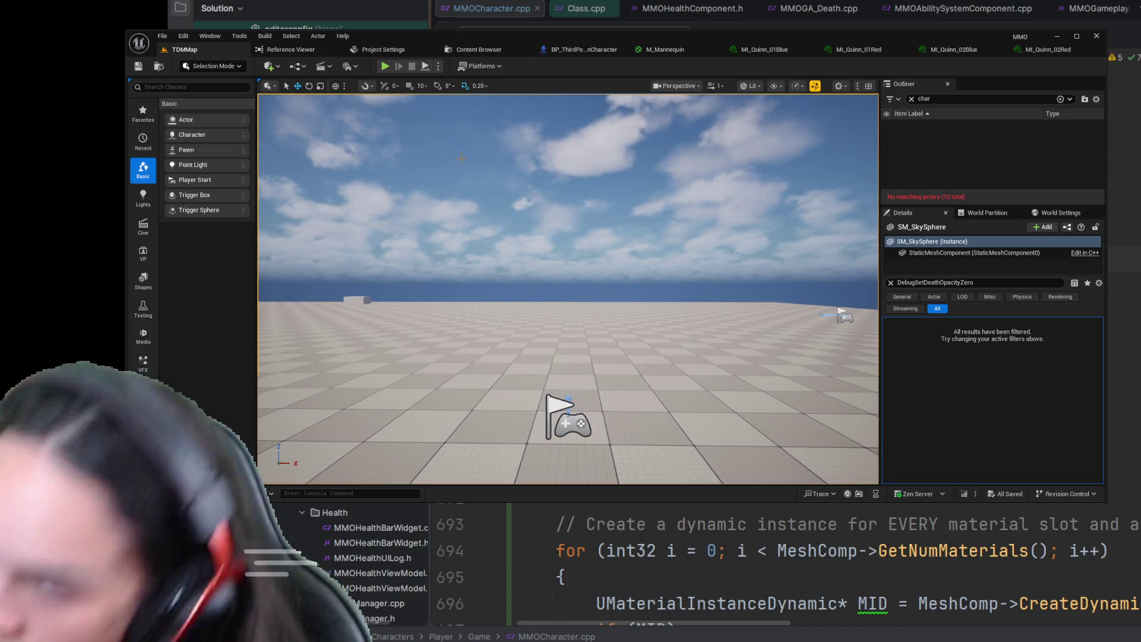
{"action": "left_click", "coordinate": [385, 68]}
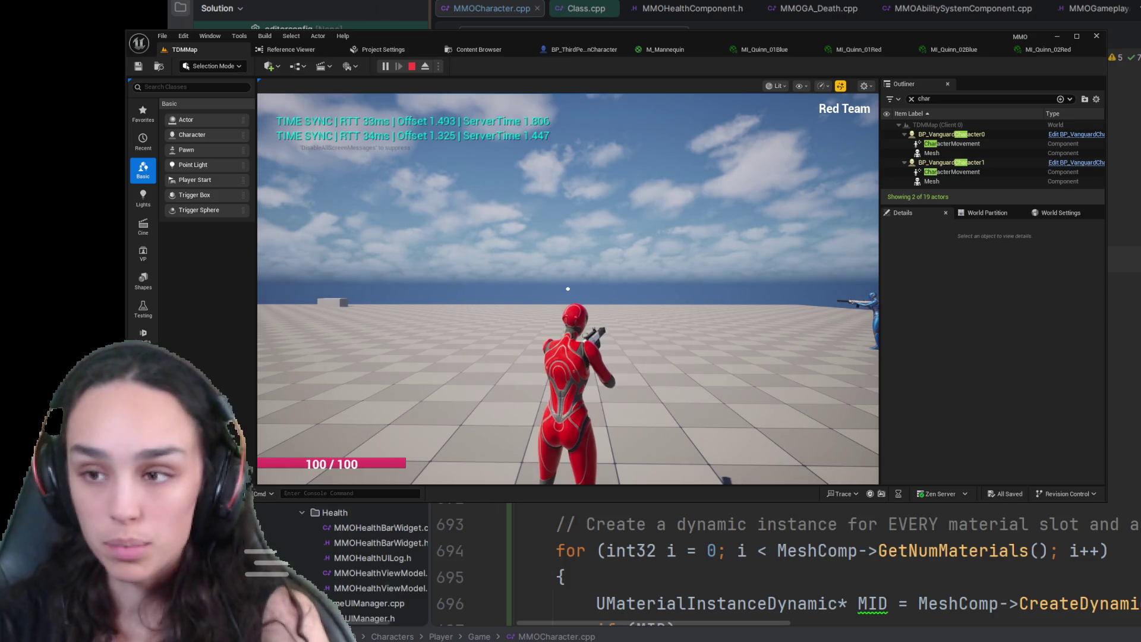
{"action": "left_click", "coordinate": [955, 135]}
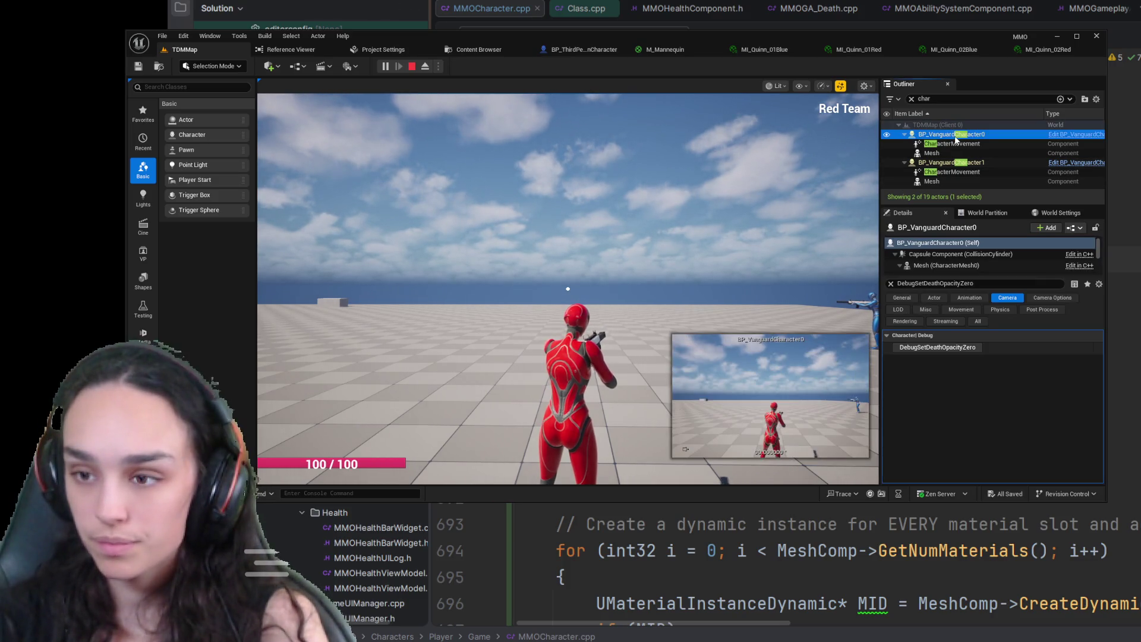
{"action": "left_click", "coordinate": [954, 163]}
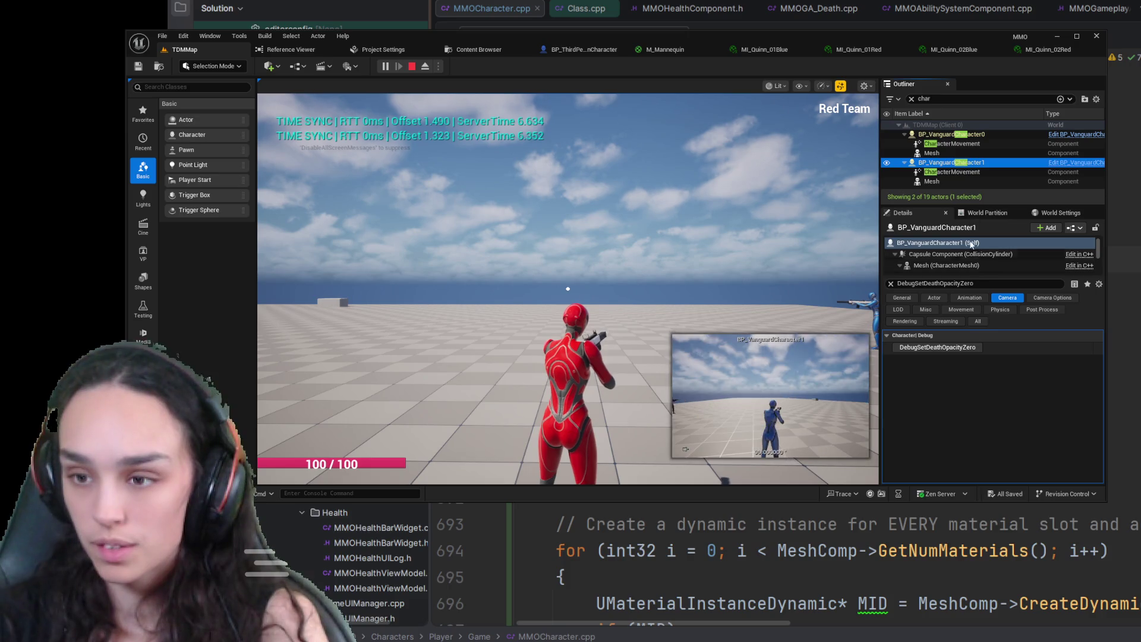
{"action": "left_click", "coordinate": [972, 347]}
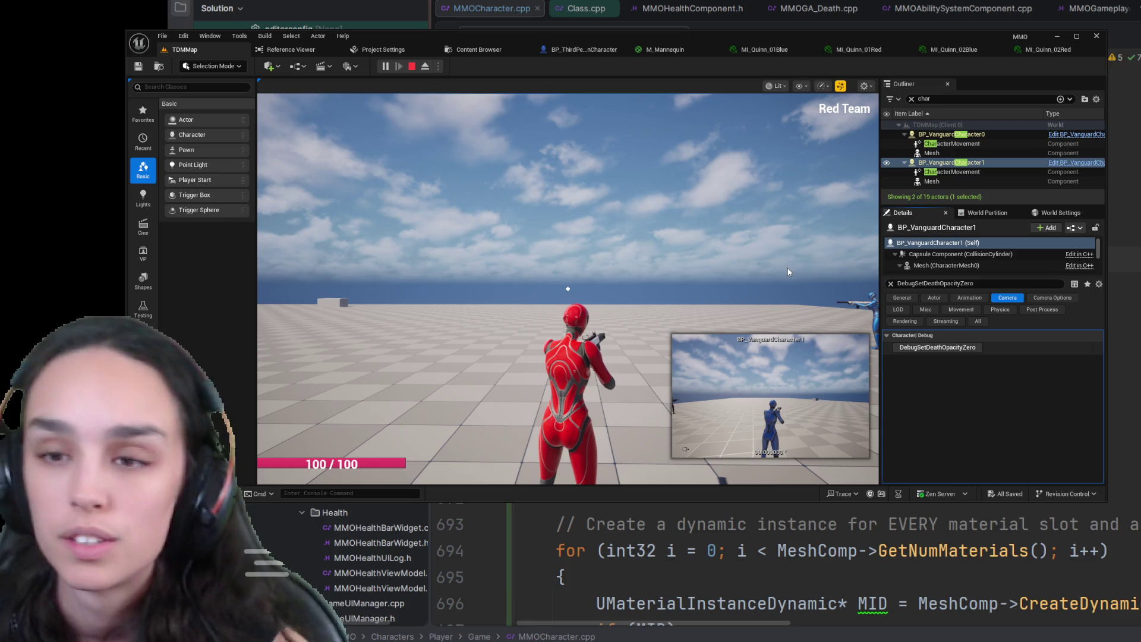
{"action": "left_click", "coordinate": [411, 66]}
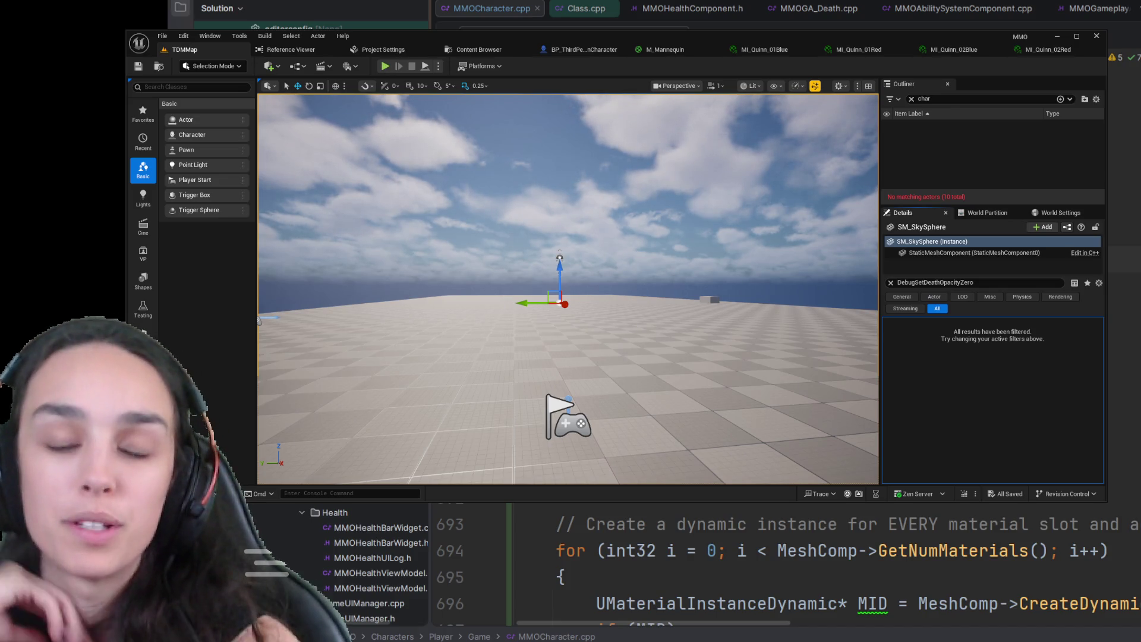
{"action": "left_click", "coordinate": [385, 66]}
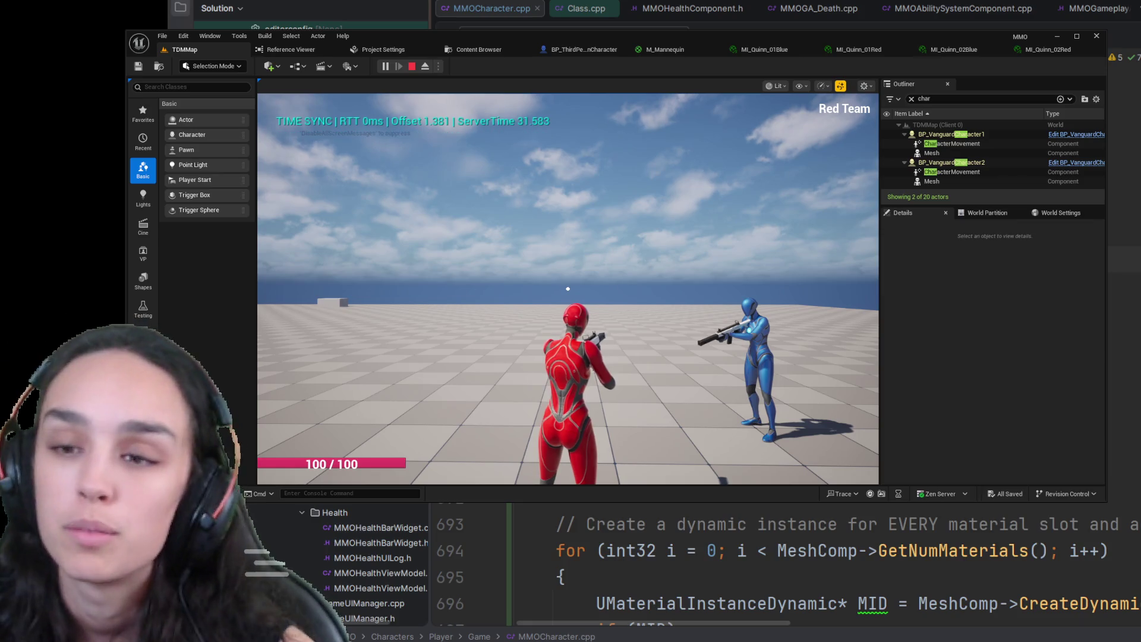
{"action": "left_click", "coordinate": [412, 66]}
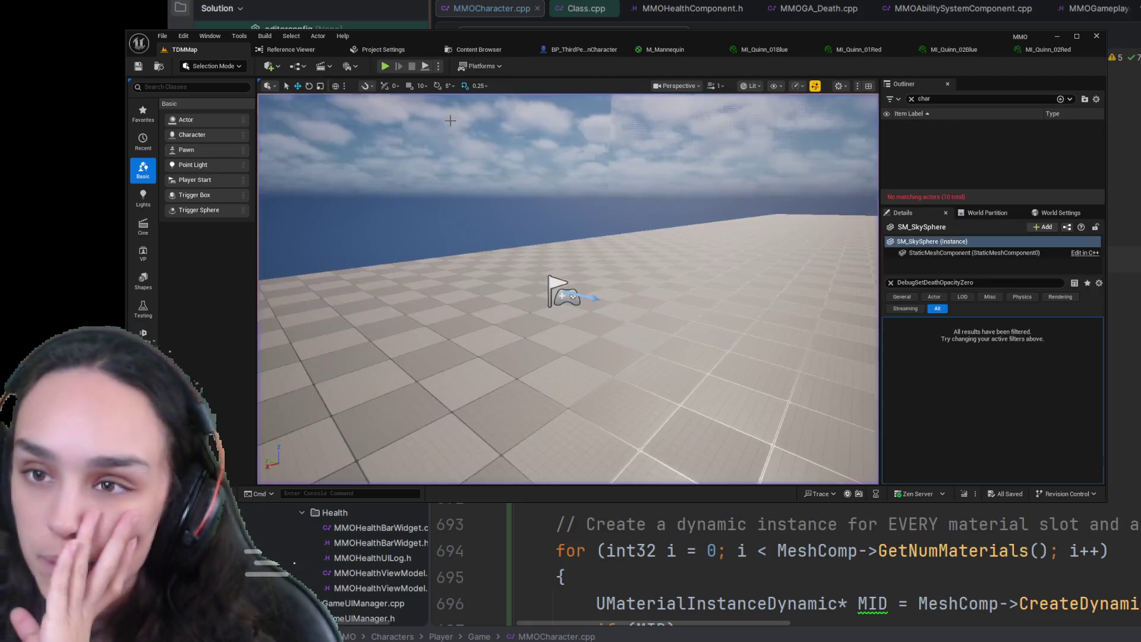
{"action": "left_click", "coordinate": [547, 52]}
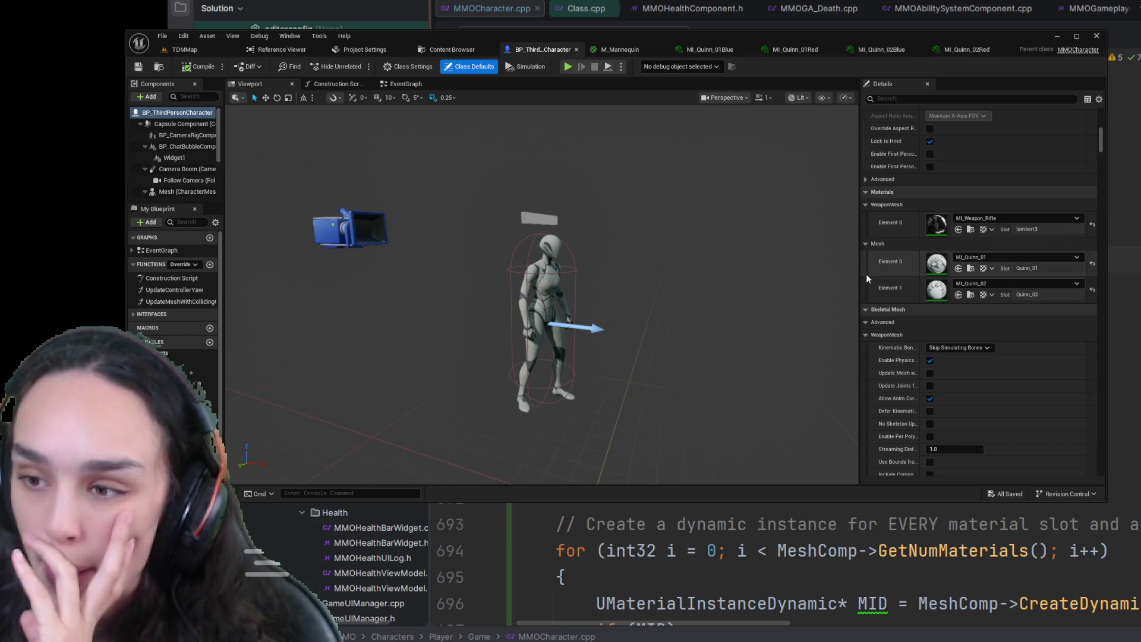
{"action": "scroll", "coordinate": [875, 294], "scroll_direction": "up", "scroll_amount": 3}
{"action": "scroll", "coordinate": [875, 294], "scroll_direction": "up", "scroll_amount": 10}
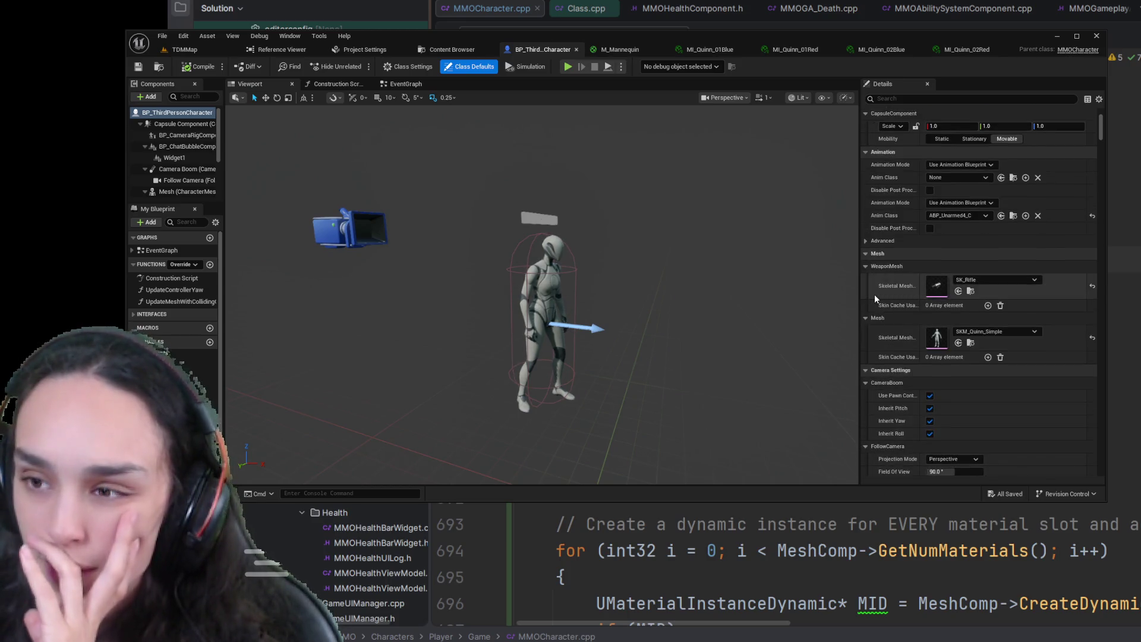
{"action": "mouse_move", "coordinate": [1100, 122]}
{"action": "left_mouse_down"}
{"action": "mouse_move", "coordinate": [1093, 187]}
{"action": "mouse_move", "coordinate": [1085, 83]}
{"action": "left_mouse_up"}
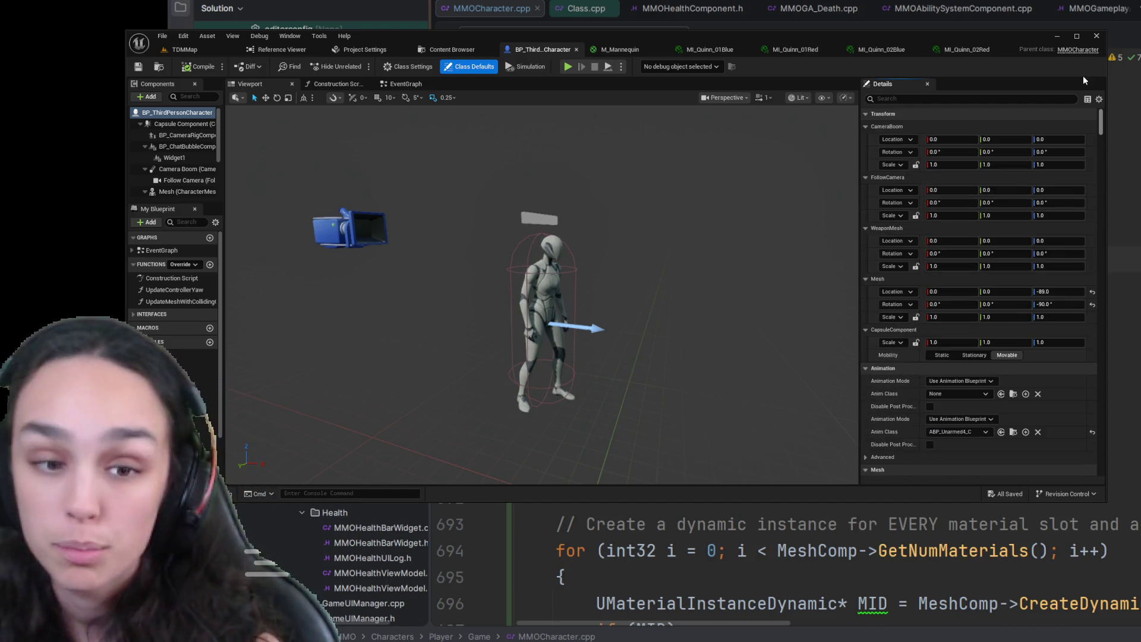
{"action": "mouse_move", "coordinate": [1100, 122]}
{"action": "left_mouse_down"}
{"action": "mouse_move", "coordinate": [1094, 316]}
{"action": "mouse_move", "coordinate": [1096, 107]}
{"action": "left_mouse_up"}
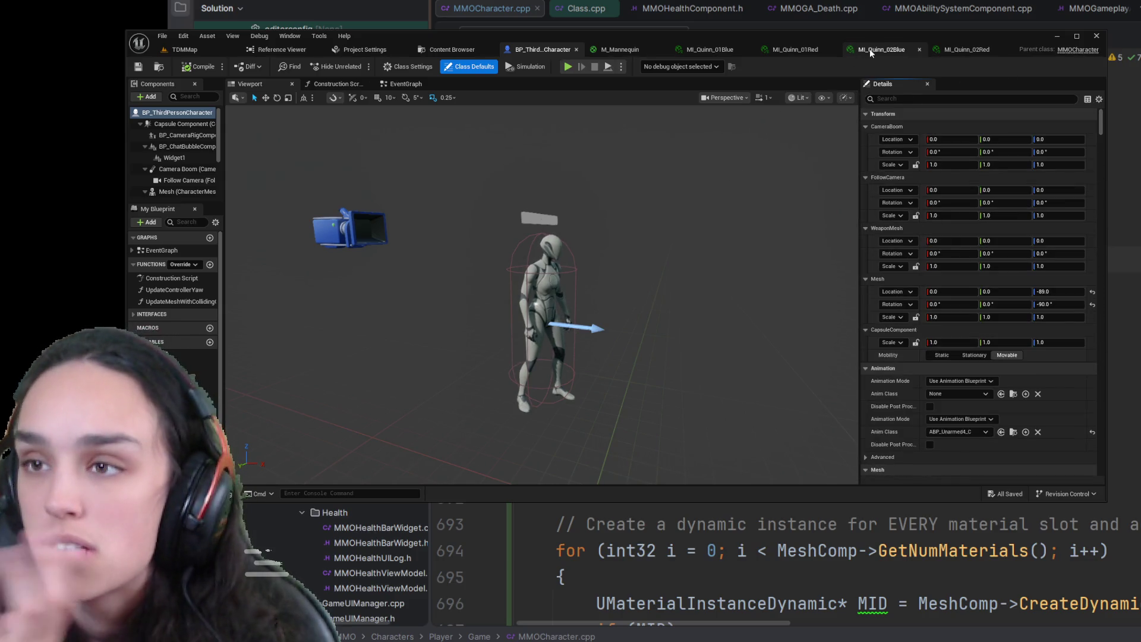
- Check MI_Quinn_02Blue's Layer Parameters, then return to the MI_Quinn_01Blue tab
{"action": "left_click", "coordinate": [880, 50]}
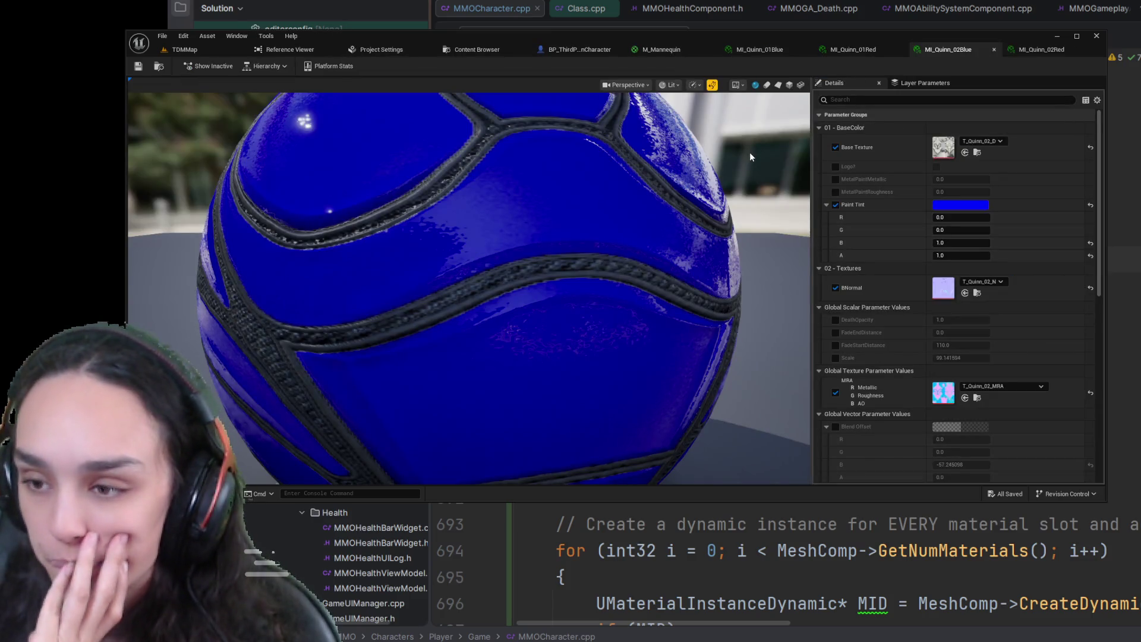
{"action": "left_click", "coordinate": [926, 84]}
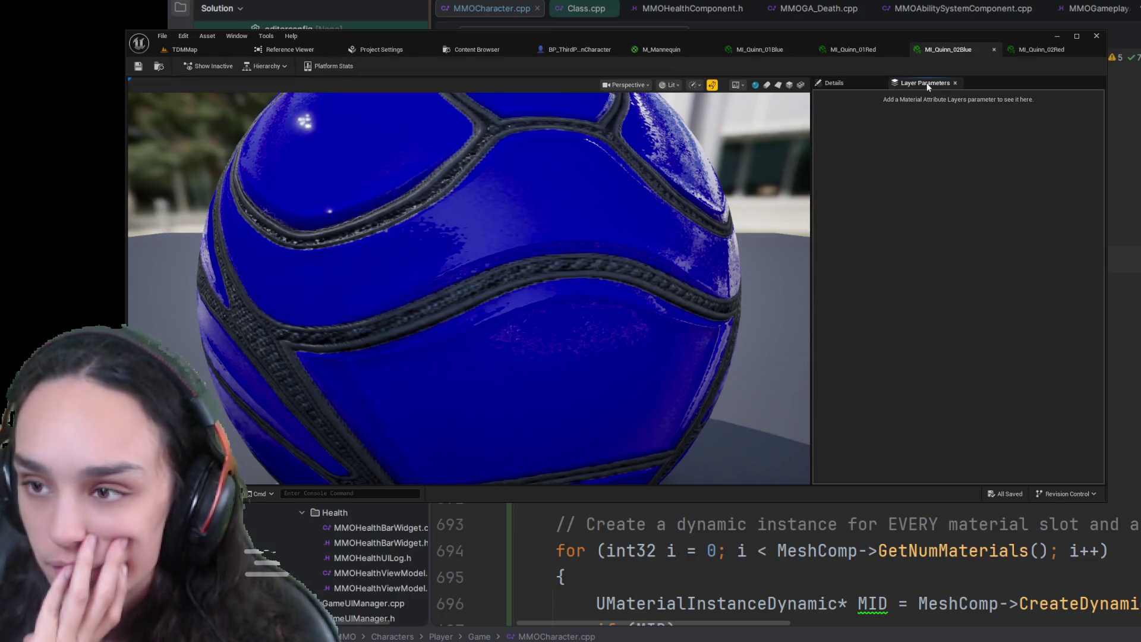
{"action": "left_click", "coordinate": [849, 83]}
{"action": "left_click", "coordinate": [777, 50]}
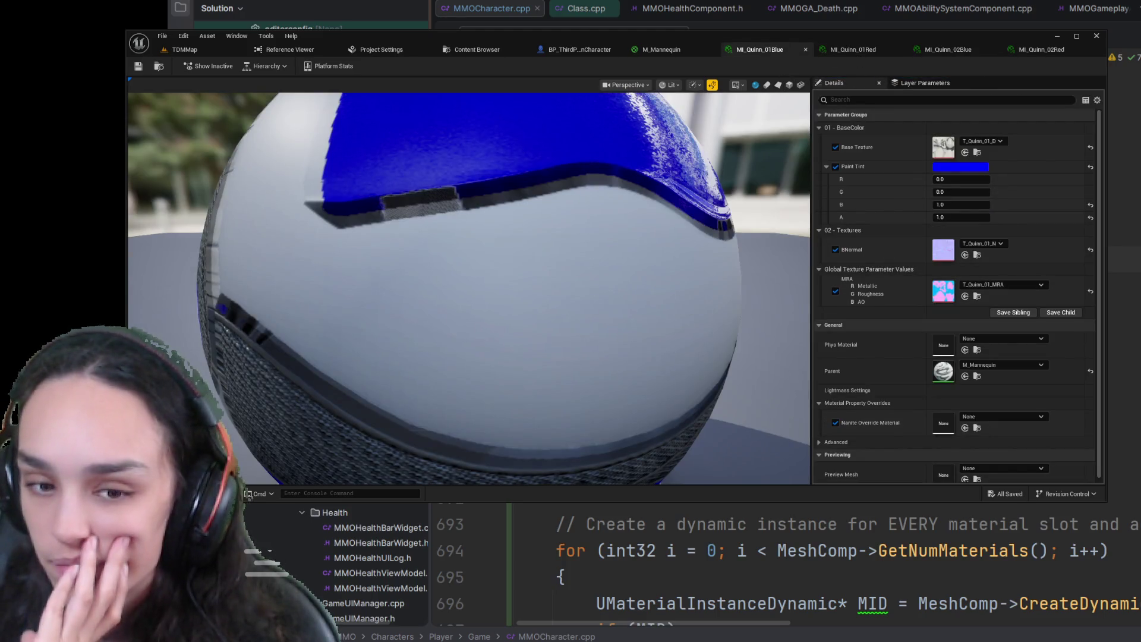
- Select MI_Quinn_01Blue in the Content Drawer and open its Reference Viewer (Alt+Shift+R)
{"action": "key", "text": "ctrl+space"}
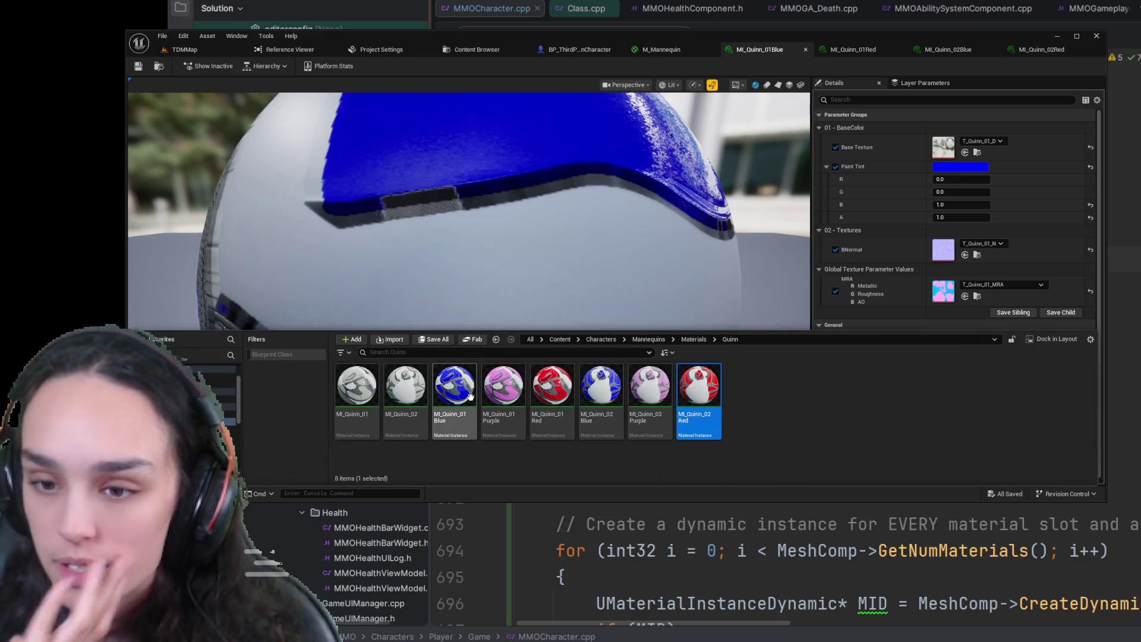
{"action": "left_click", "coordinate": [468, 393]}
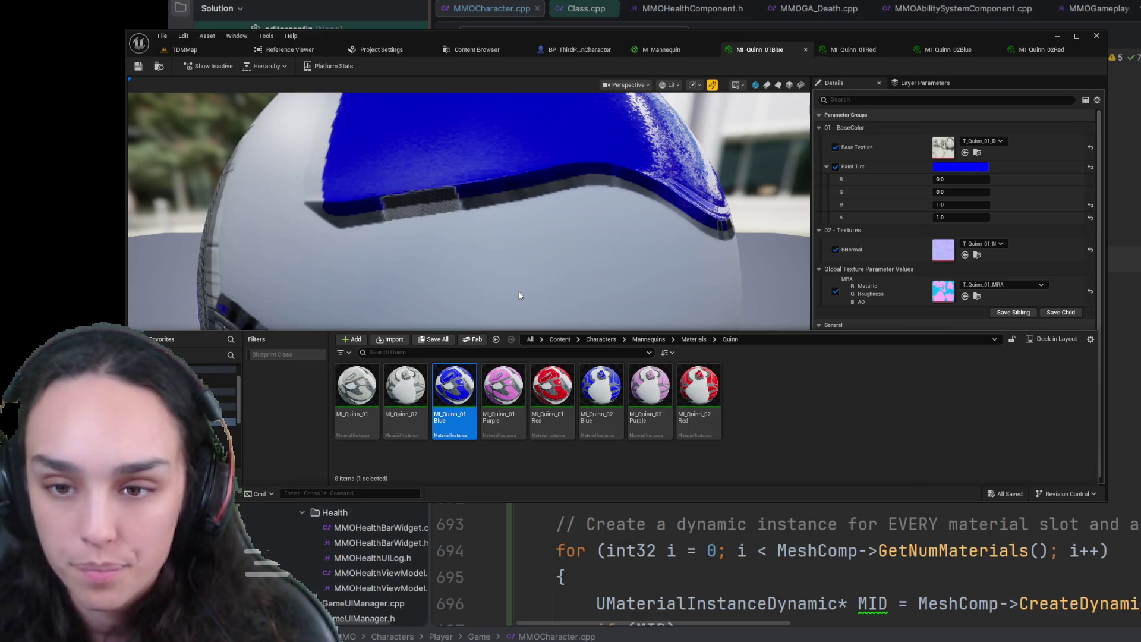
{"action": "key", "text": "alt+shift+r"}
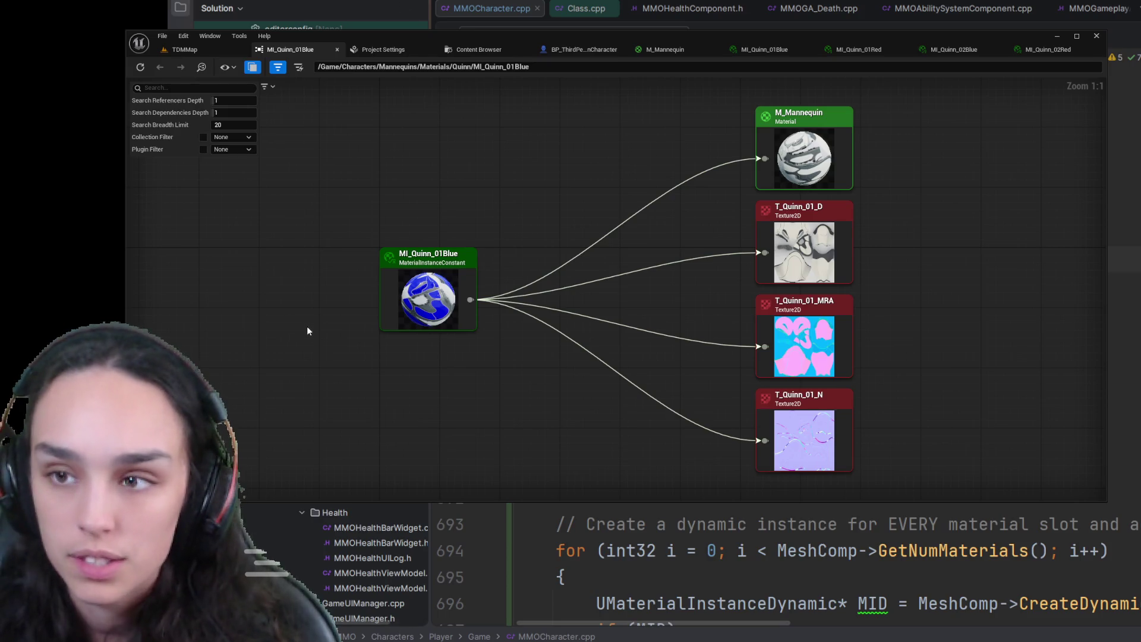
- Return to TDMMap and browse the Quinn, then Manny, material folders in the Content Browser
{"action": "left_click", "coordinate": [184, 50]}
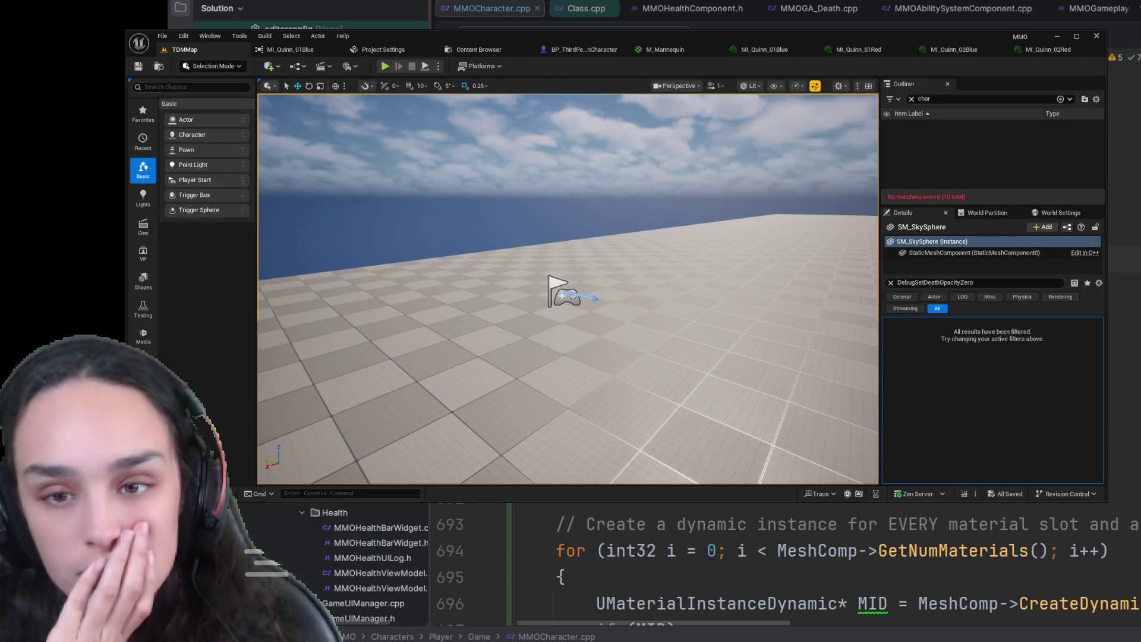
{"action": "key", "text": "ctrl+space"}
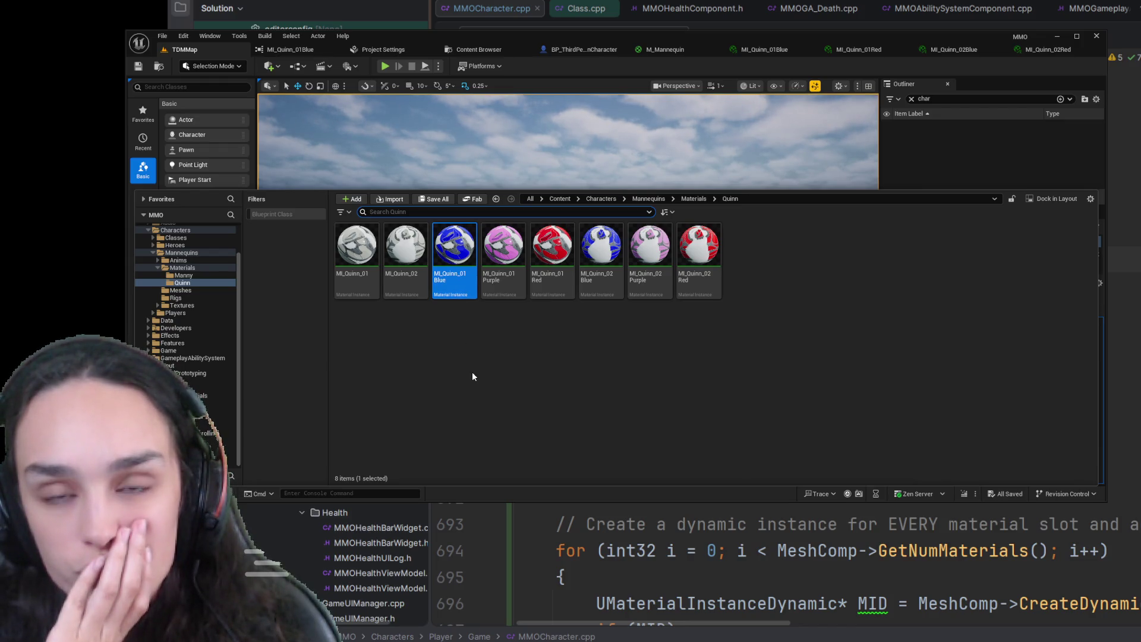
{"action": "left_click", "coordinate": [694, 200]}
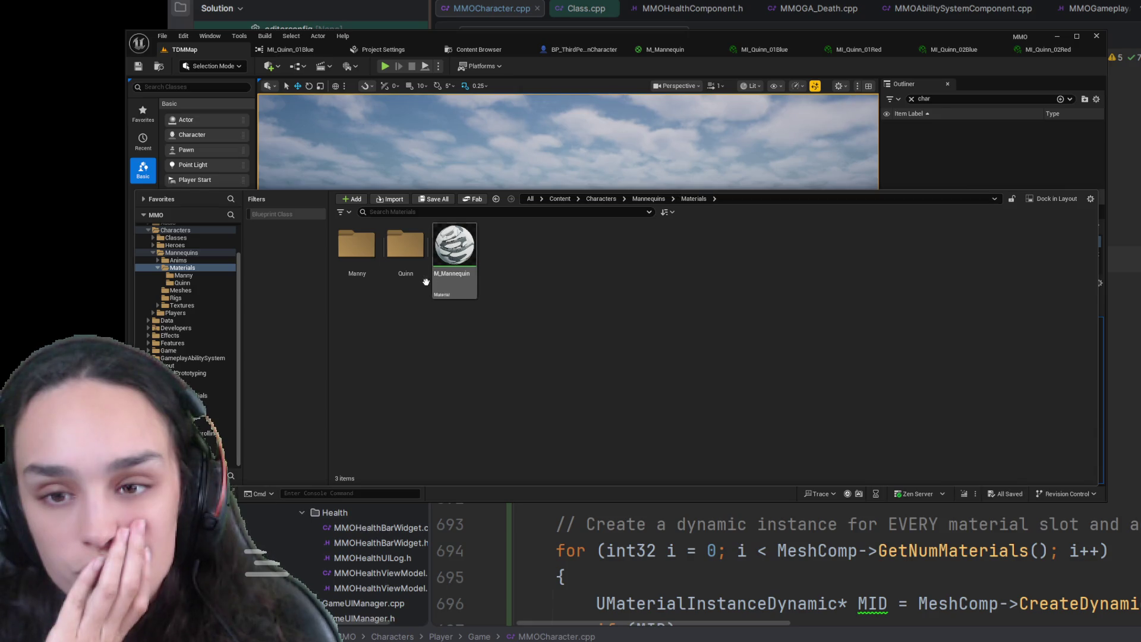
{"action": "double_click", "coordinate": [405, 247]}
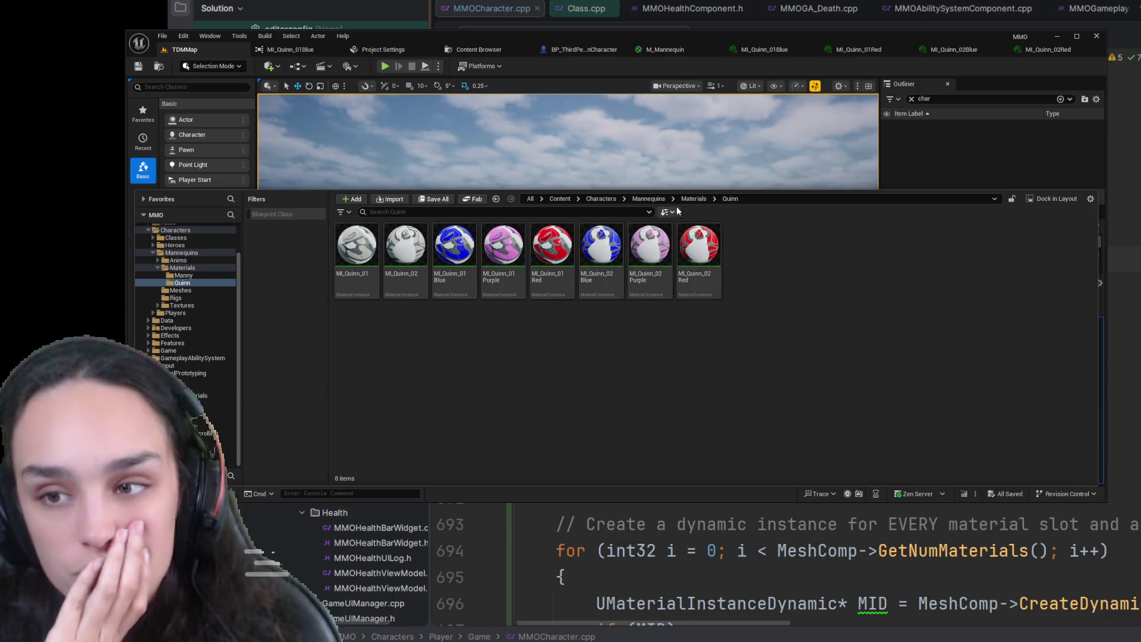
{"action": "left_click", "coordinate": [700, 199]}
{"action": "double_click", "coordinate": [356, 247]}
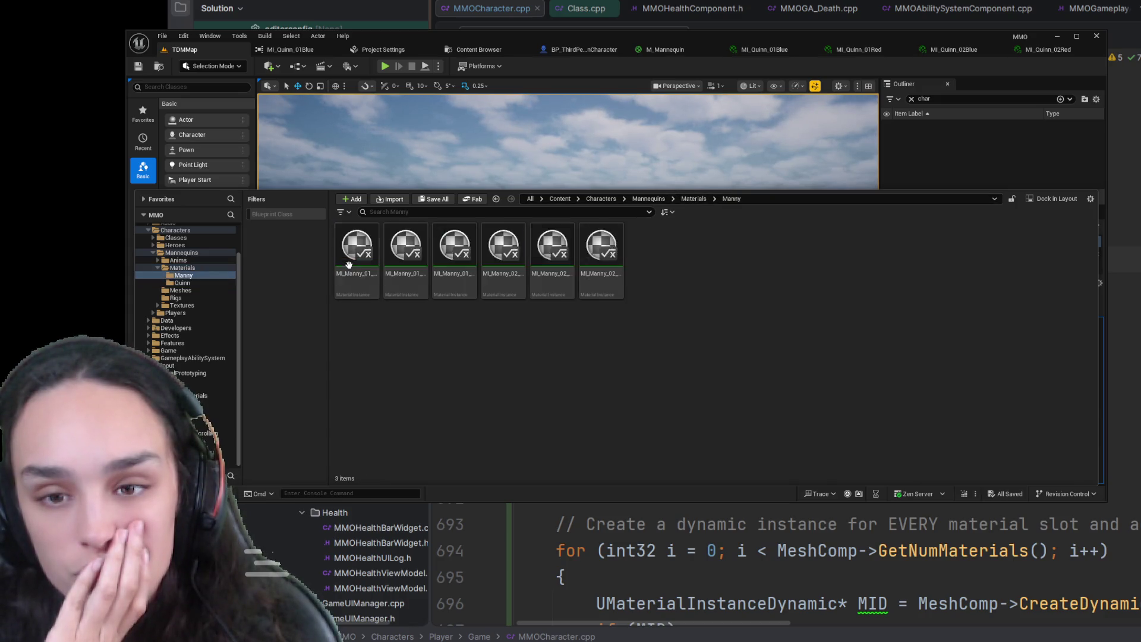
{"action": "left_click", "coordinate": [650, 199]}
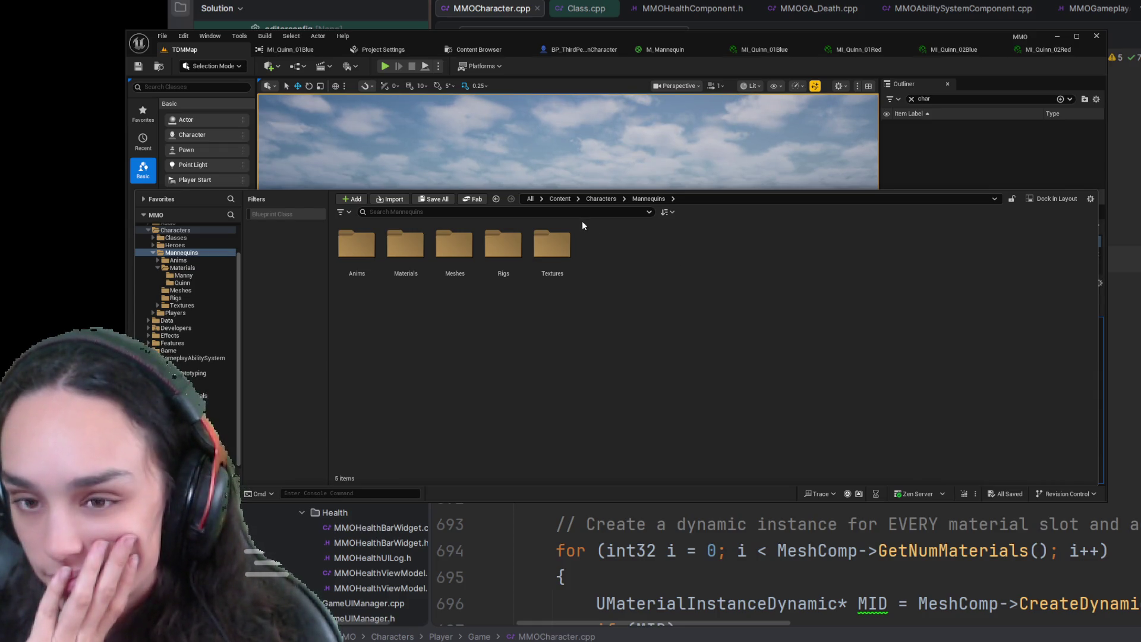
- Move up from Mannequins to the Characters folder in the Content Browser
{"action": "left_click", "coordinate": [591, 200]}
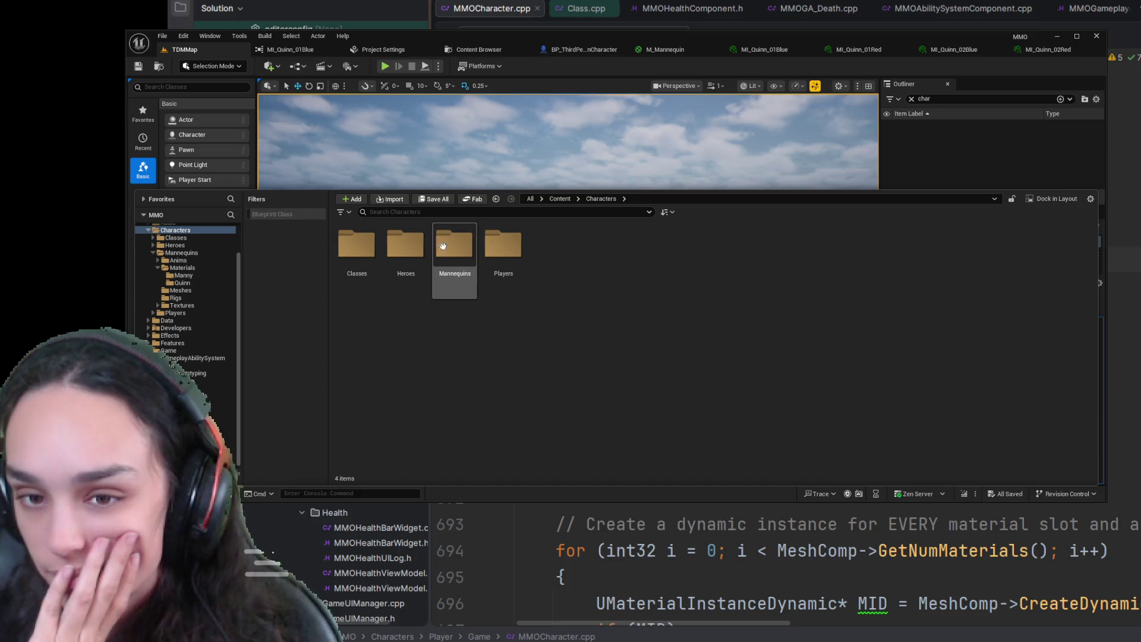
- Search all Content for 'quinn_01' and open MI_Quinn_01Blue
{"action": "left_click", "coordinate": [558, 199]}
{"action": "left_click", "coordinate": [552, 211]}
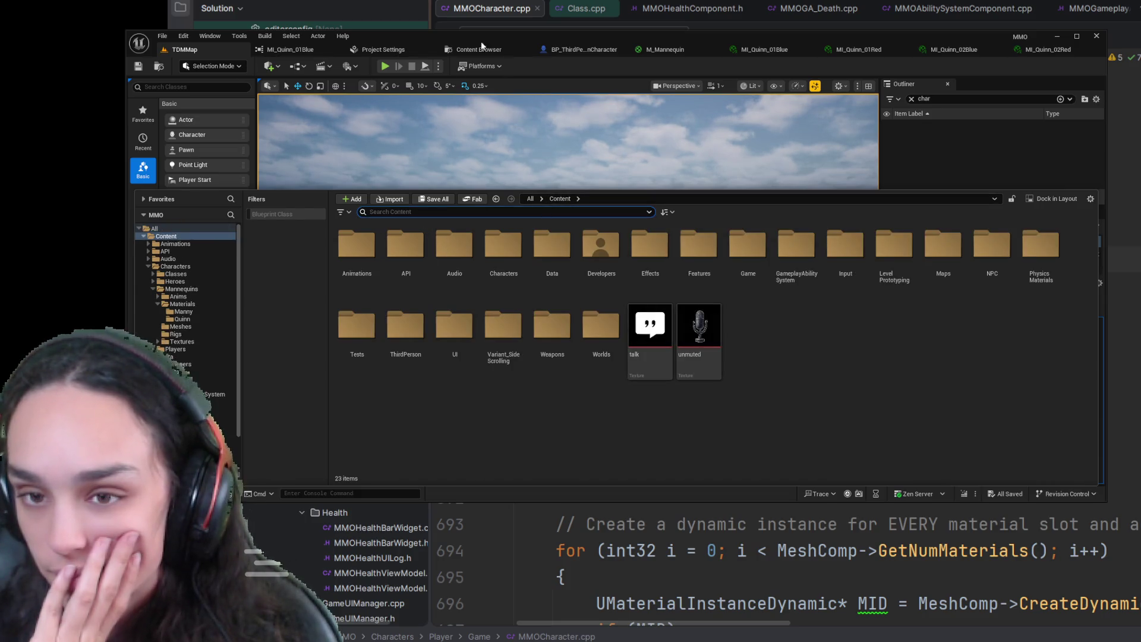
{"action": "type", "text": "quinn"}
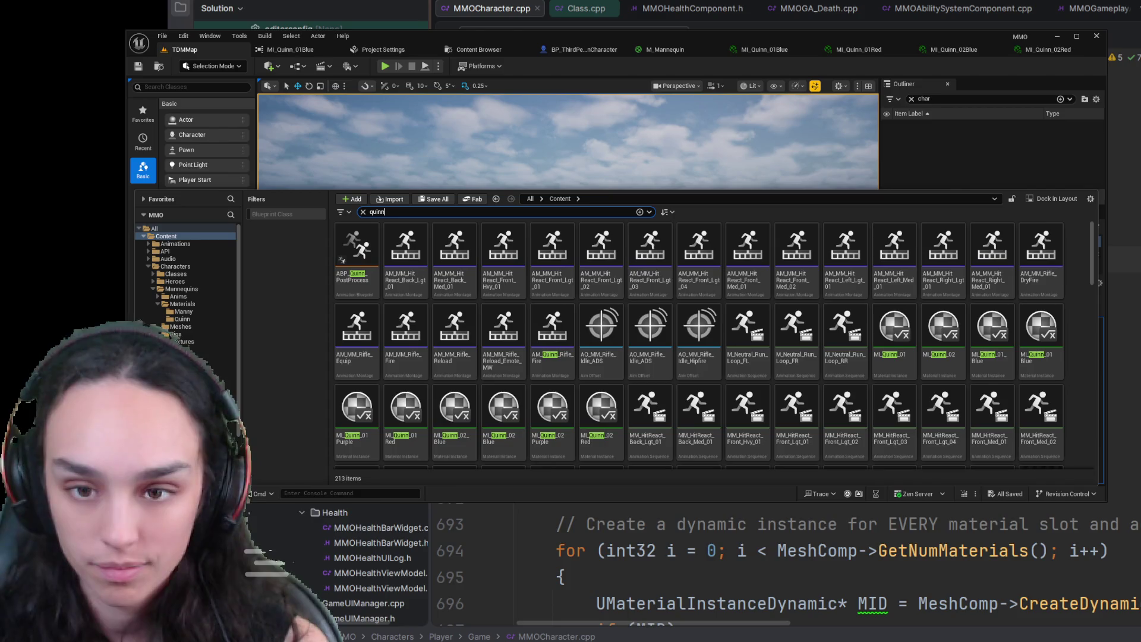
{"action": "type", "text": "_01"}
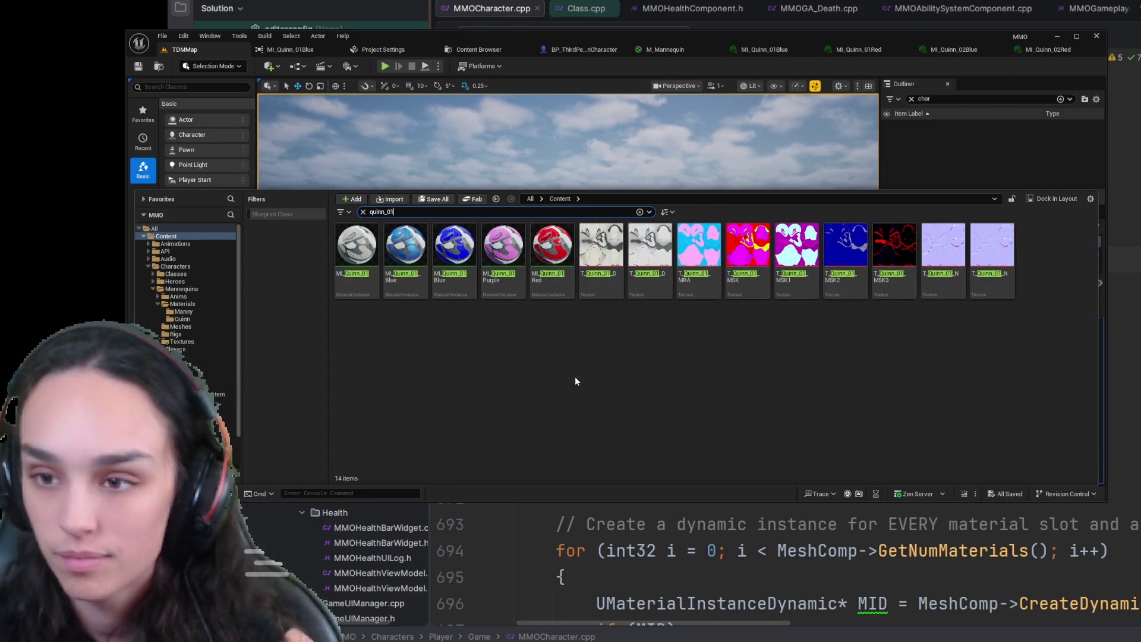
{"action": "double_click", "coordinate": [461, 284]}
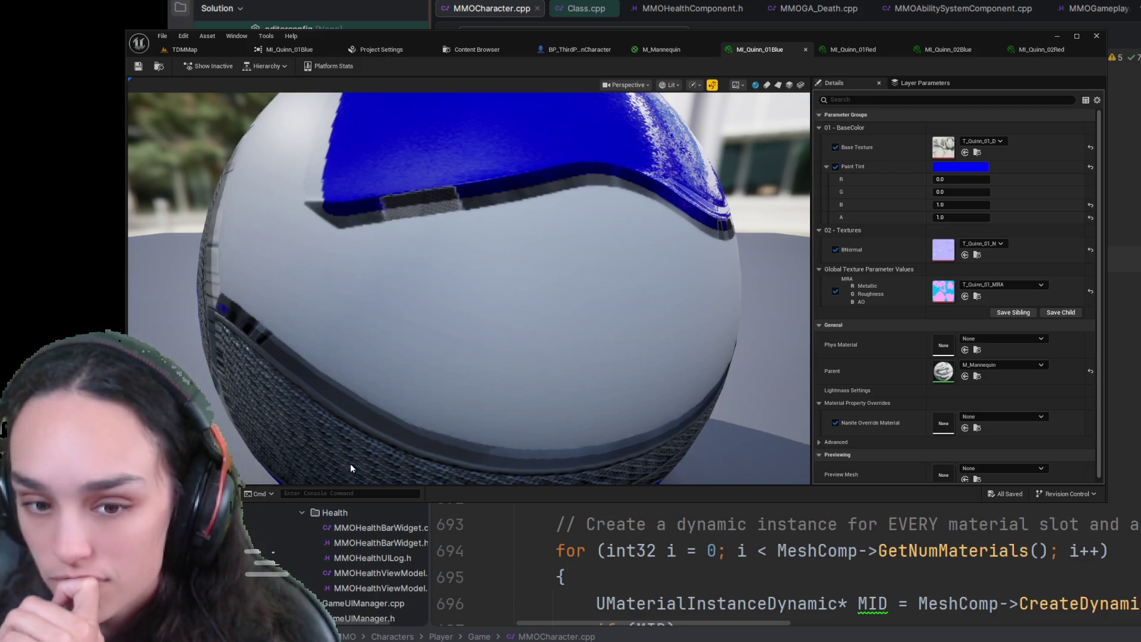
- Open the Reference Viewer for MI_Quinn_01Blue from the quinn_01 search results
{"action": "key", "text": "ctrl+space"}
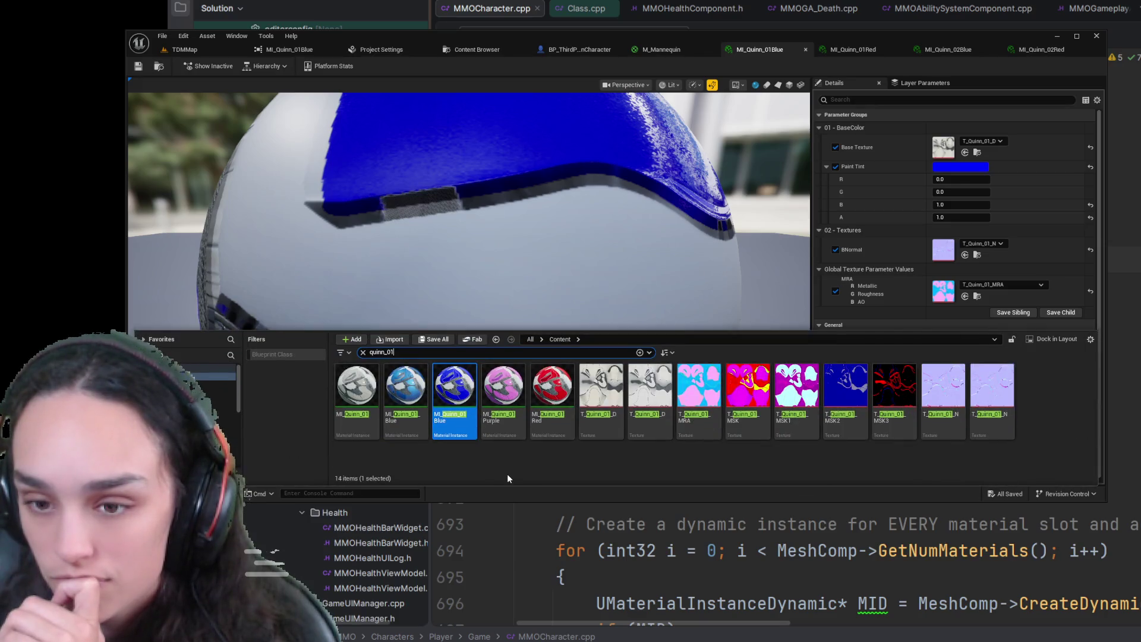
{"action": "left_click", "coordinate": [474, 388]}
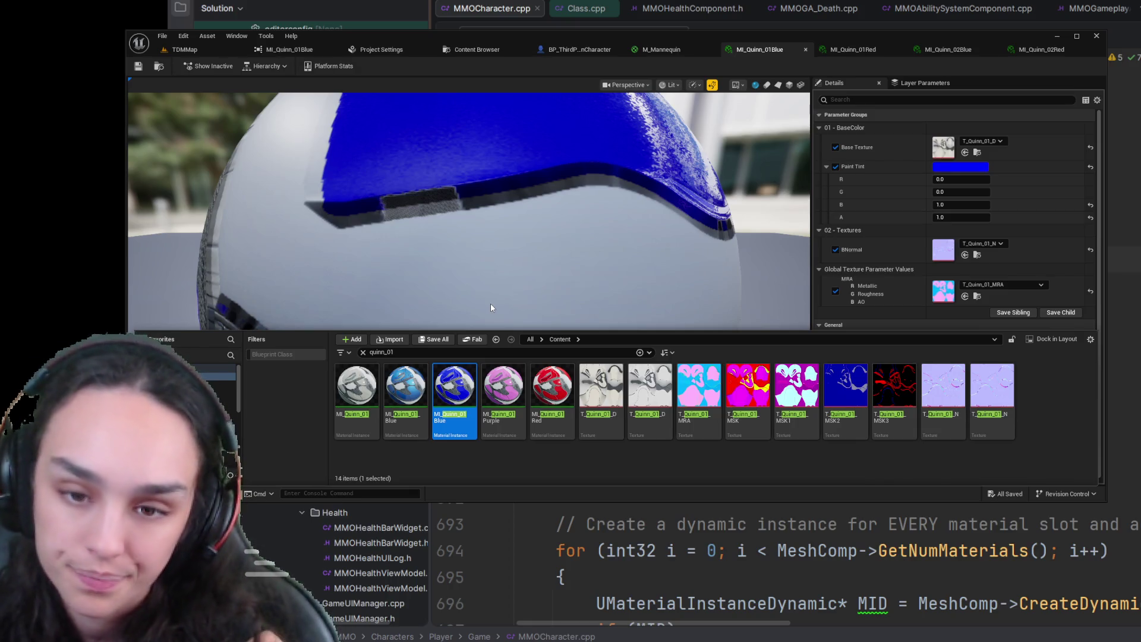
{"action": "key", "text": "alt+shift+r"}
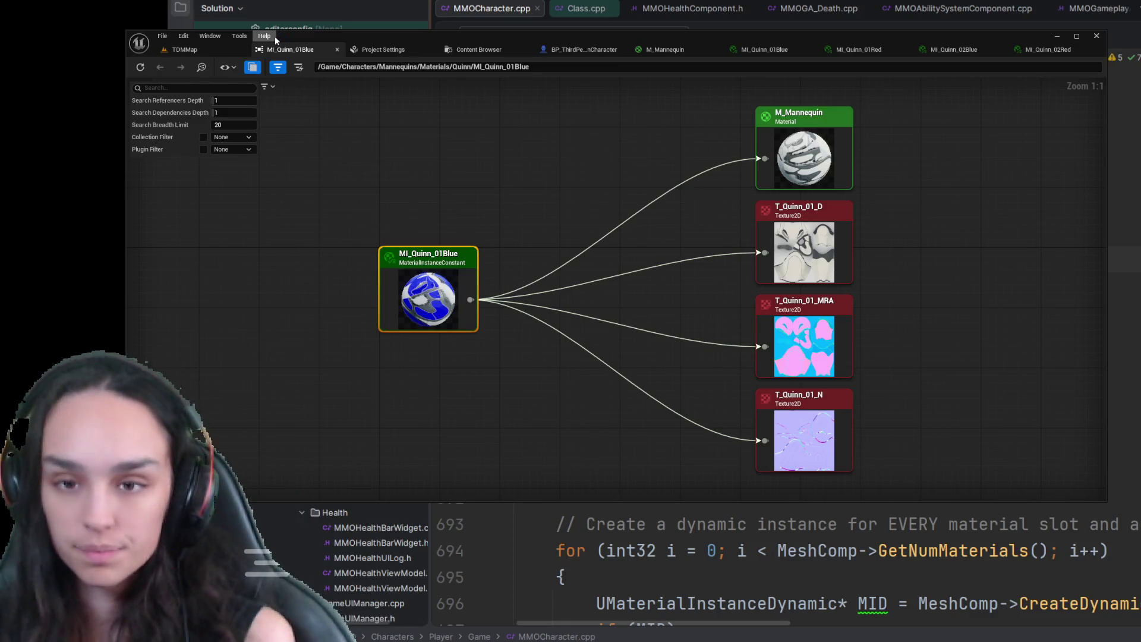
- Switch from the MI_Quinn_01Blue Reference Viewer back to the TDMMap level tab
{"action": "left_click", "coordinate": [184, 49]}
- Clear the quinn_01 filter so all 23 top-level Content items are listed
{"action": "key", "text": "ctrl+space"}
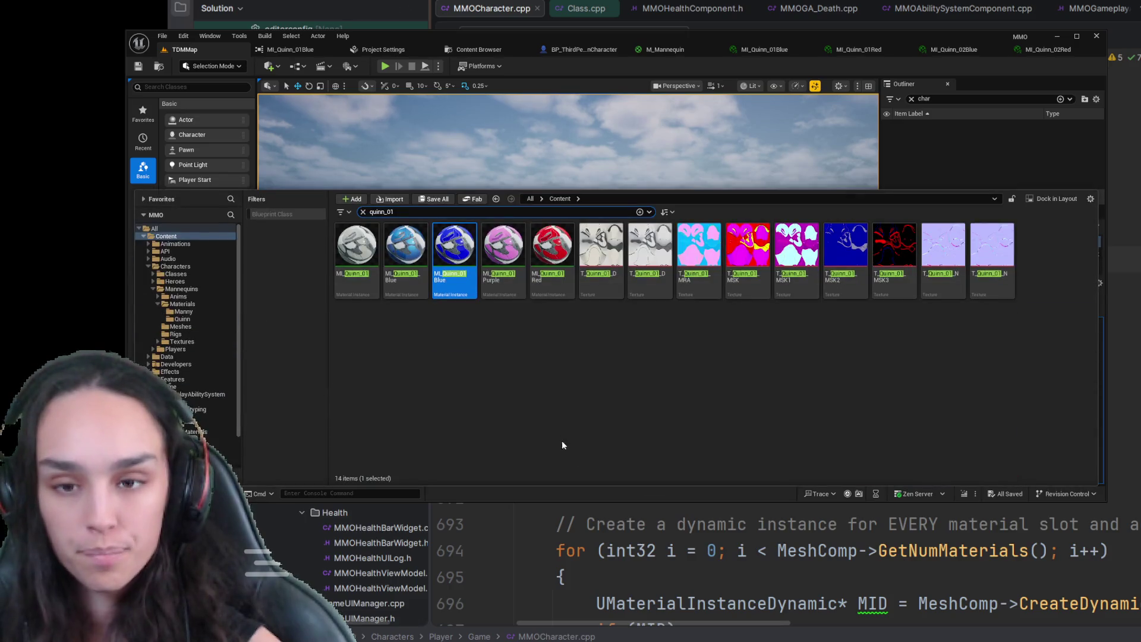
{"action": "left_click", "coordinate": [364, 212]}
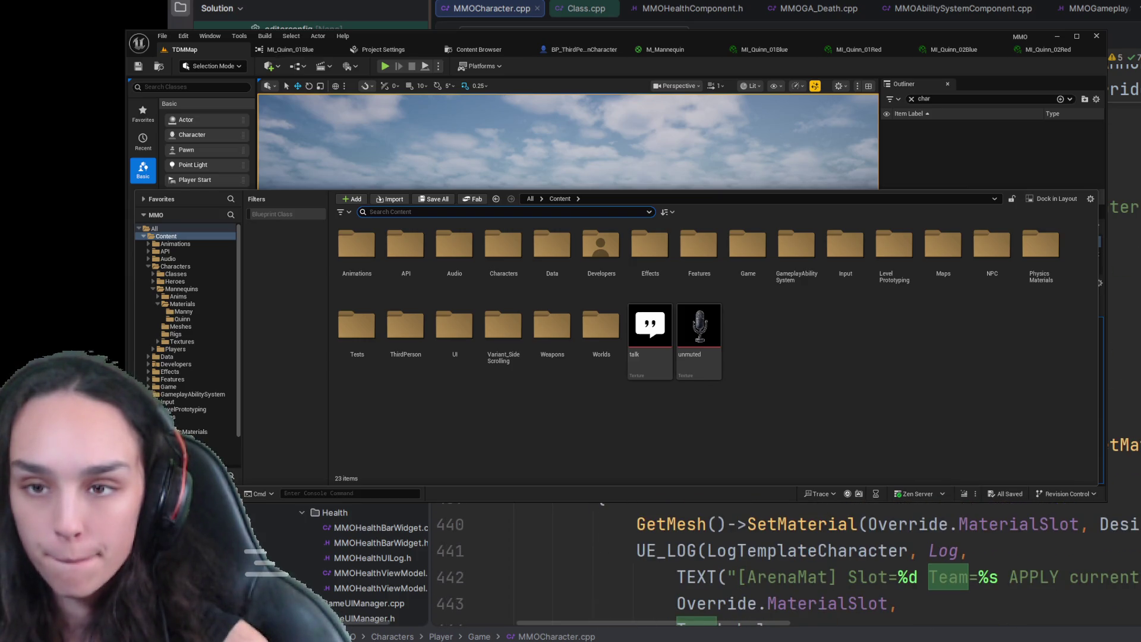
{"action": "scroll", "coordinate": [602, 502], "scroll_direction": "down", "scroll_amount": 5}
{"action": "scroll", "coordinate": [601, 621], "scroll_direction": "up", "scroll_amount": 8}
{"action": "scroll", "coordinate": [600, 621], "scroll_direction": "up", "scroll_amount": 9}
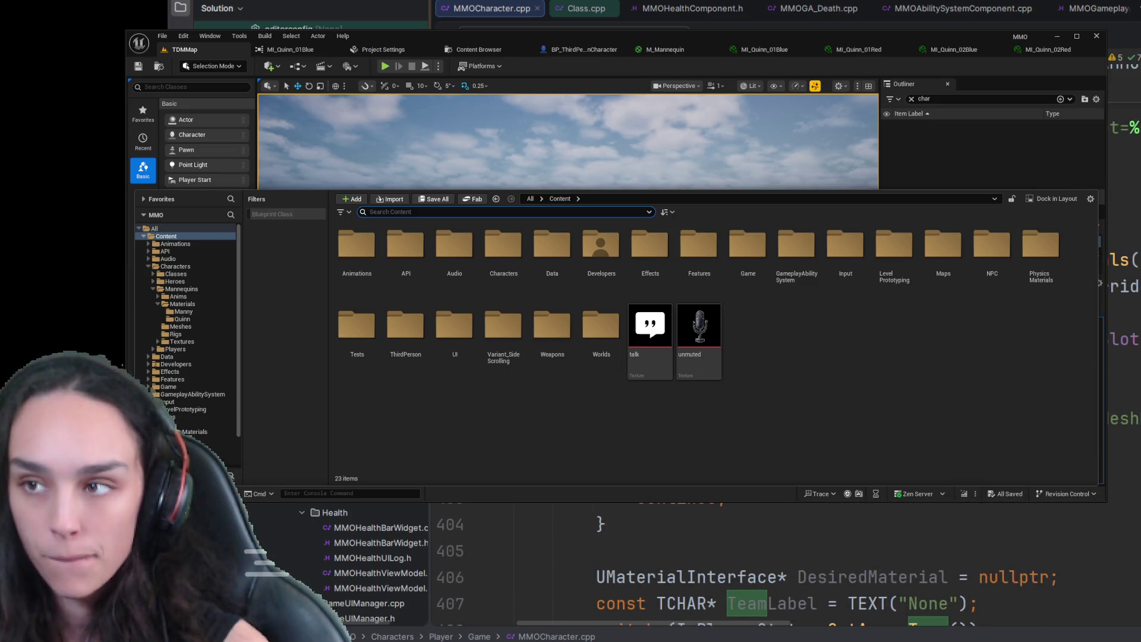
{"action": "scroll", "coordinate": [601, 621], "scroll_direction": "up", "scroll_amount": 9}
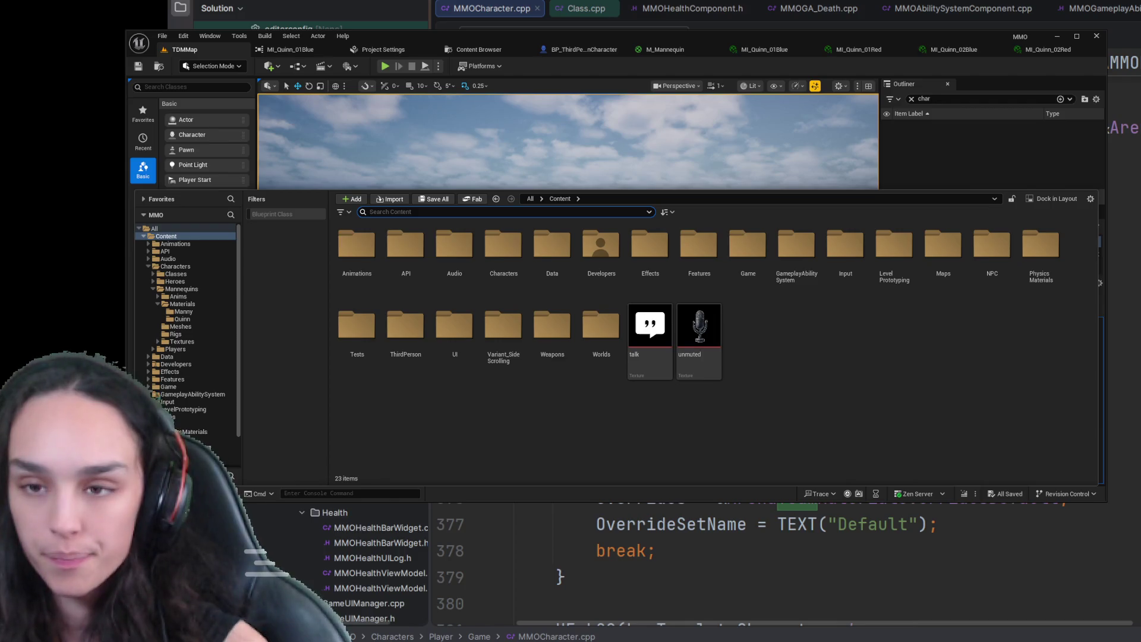
{"action": "scroll", "coordinate": [773, 564], "scroll_direction": "up", "scroll_amount": 2}
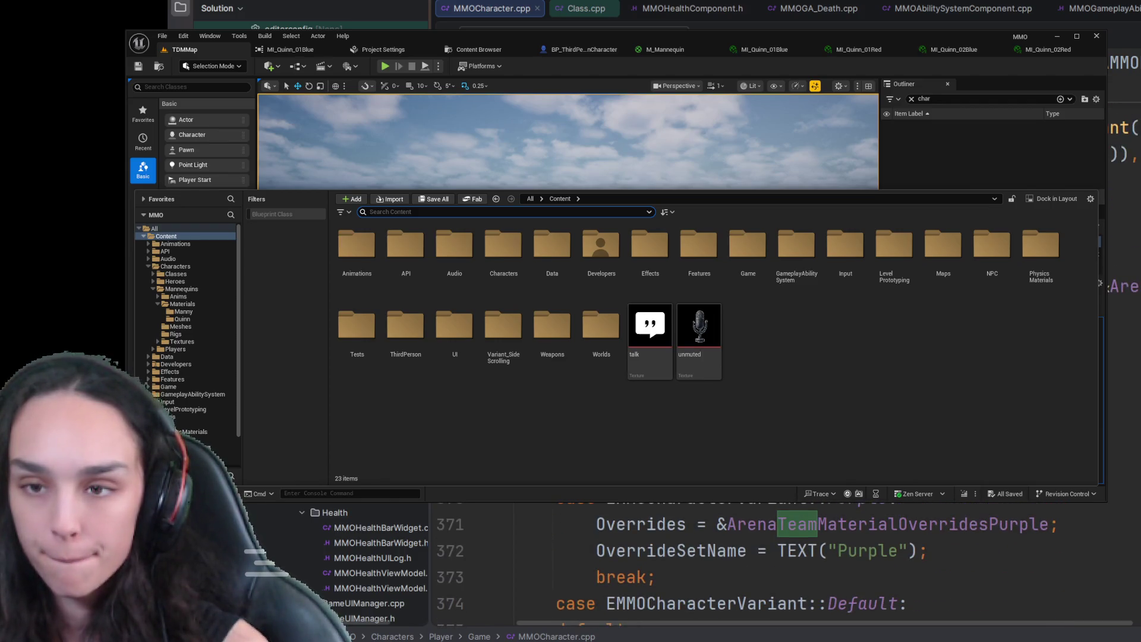
{"action": "scroll", "coordinate": [772, 564], "scroll_direction": "up", "scroll_amount": 2}
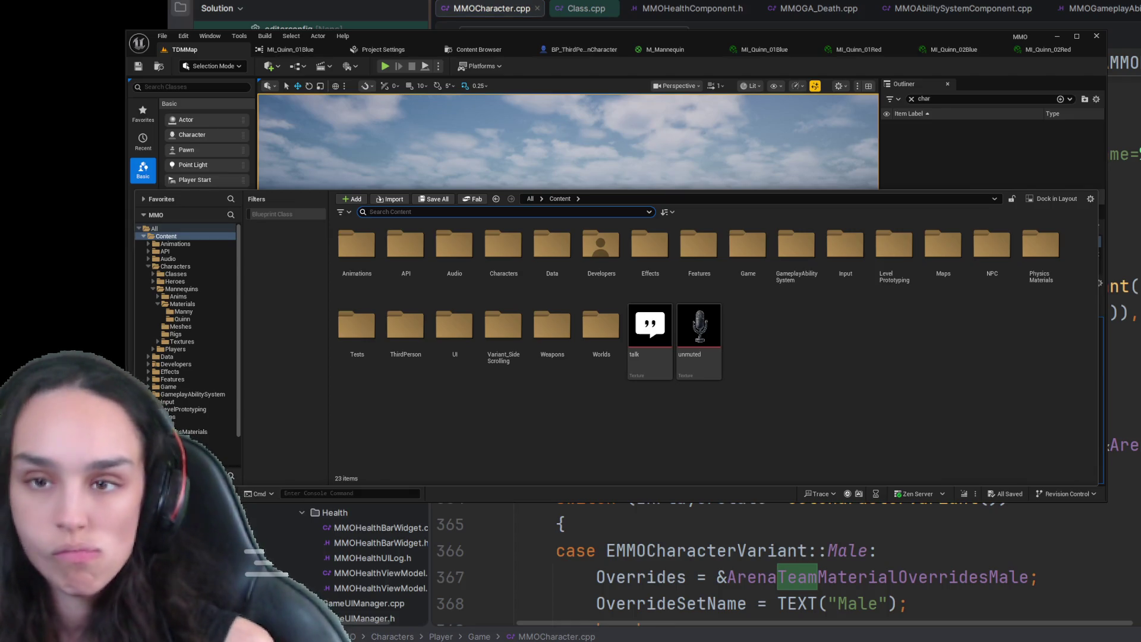
- Start a play-in-editor session, then end it with Esc
{"action": "left_click", "coordinate": [384, 67]}
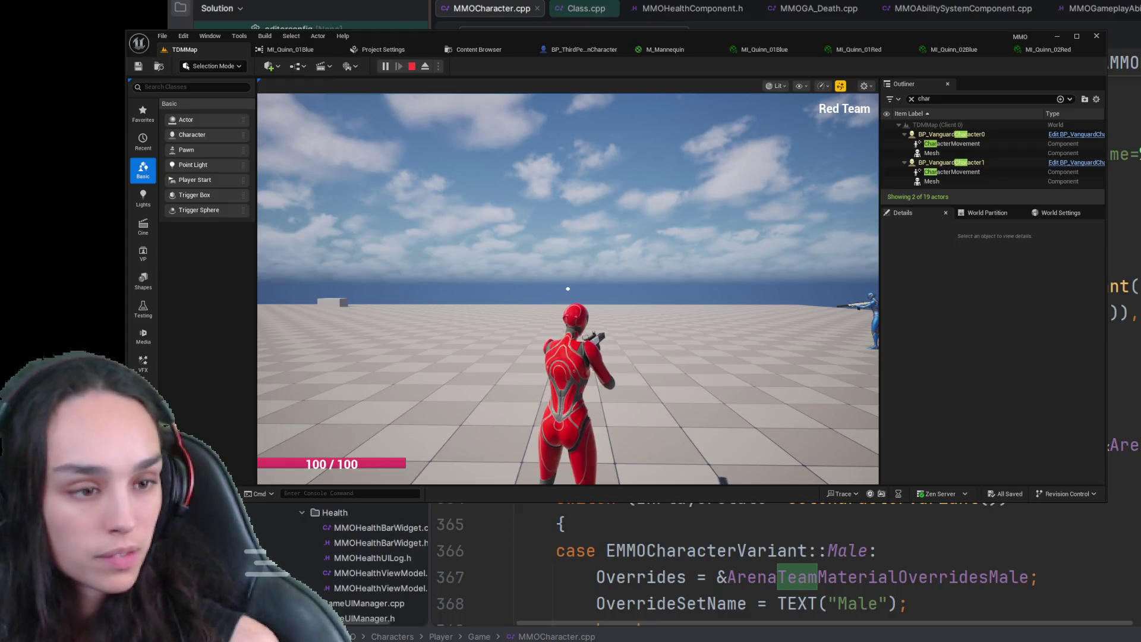
{"action": "scroll", "coordinate": [773, 565], "scroll_direction": "up", "scroll_amount": 2}
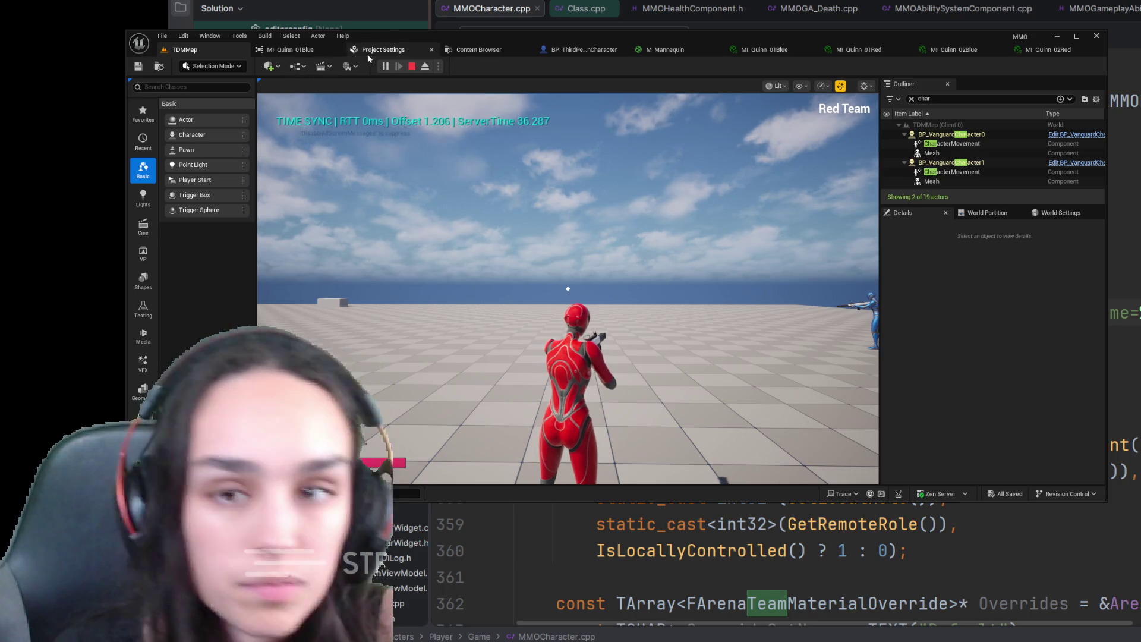
{"action": "key", "text": "Escape"}
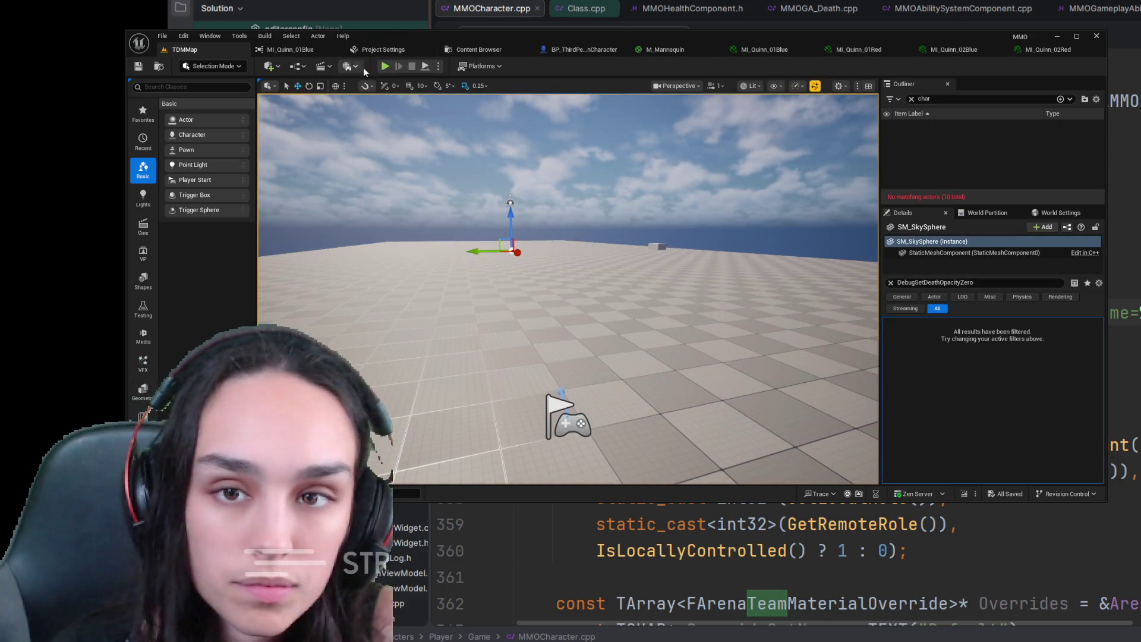
- Rerun play-in-editor with the red team character, then stop the session
{"action": "key", "text": "alt+p"}
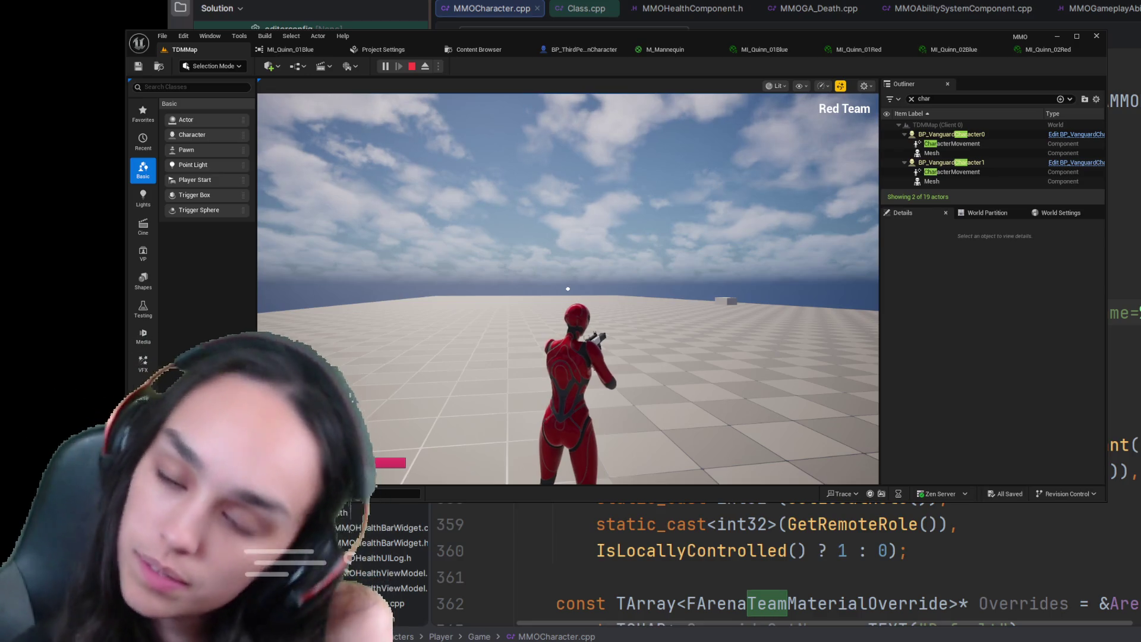
{"action": "scroll", "coordinate": [773, 564], "scroll_direction": "down", "scroll_amount": 6}
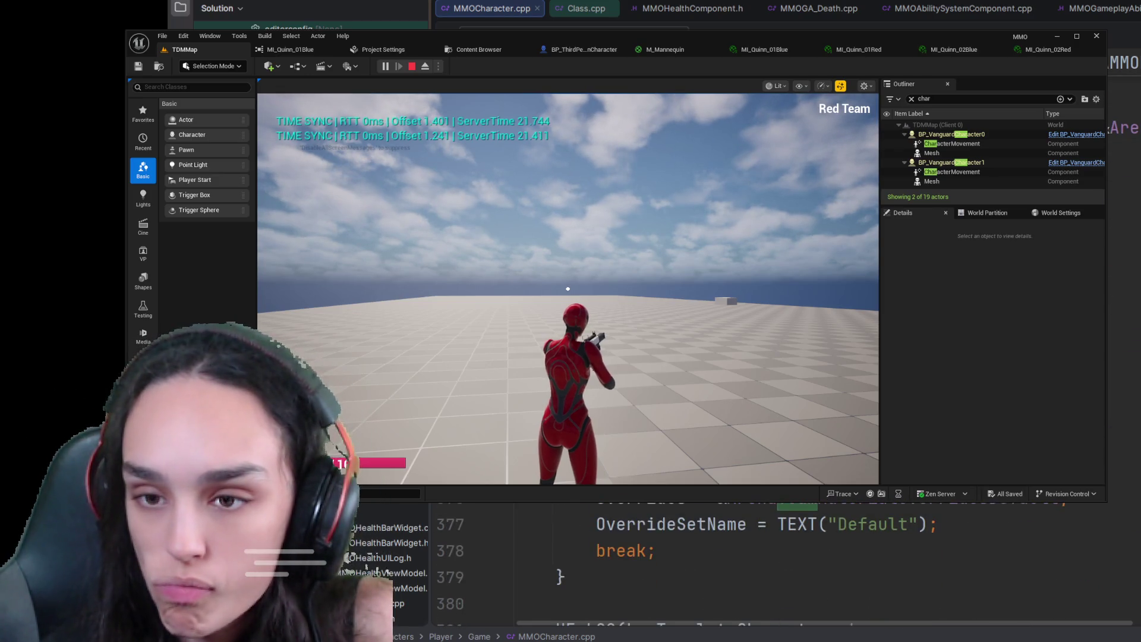
{"action": "scroll", "coordinate": [773, 565], "scroll_direction": "up", "scroll_amount": 5}
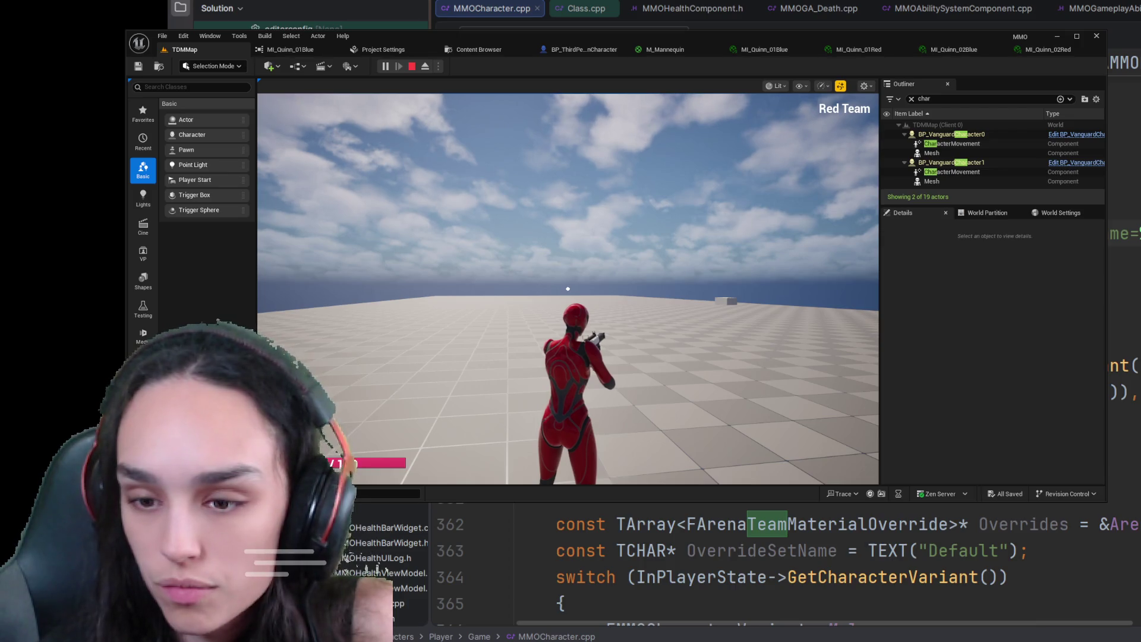
{"action": "scroll", "coordinate": [772, 564], "scroll_direction": "down", "scroll_amount": 3}
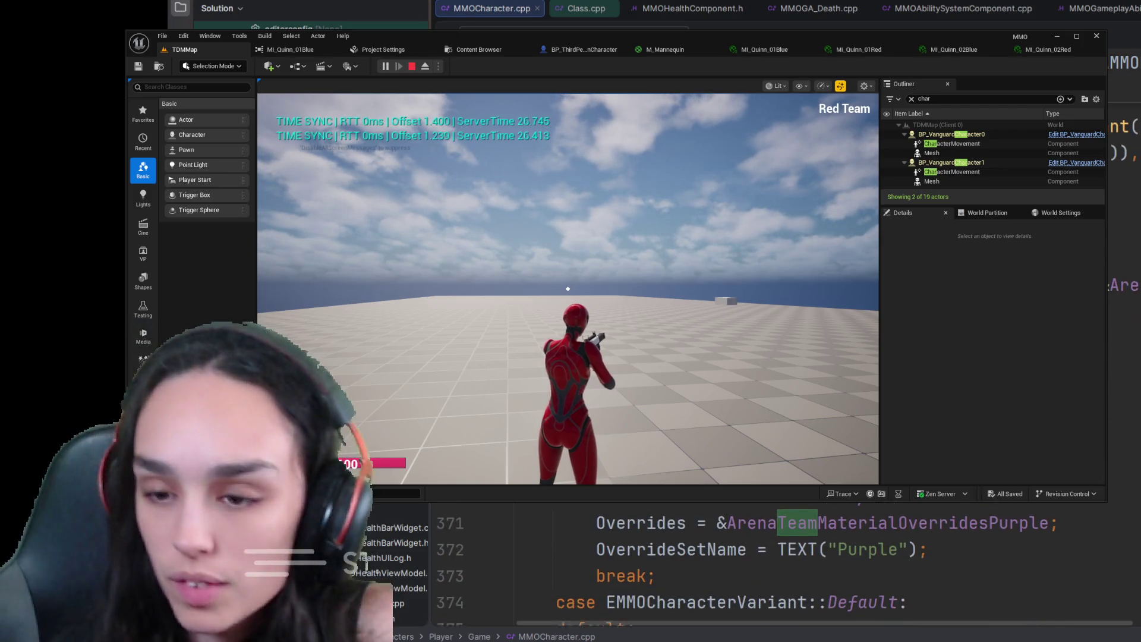
{"action": "scroll", "coordinate": [773, 565], "scroll_direction": "down", "scroll_amount": 4}
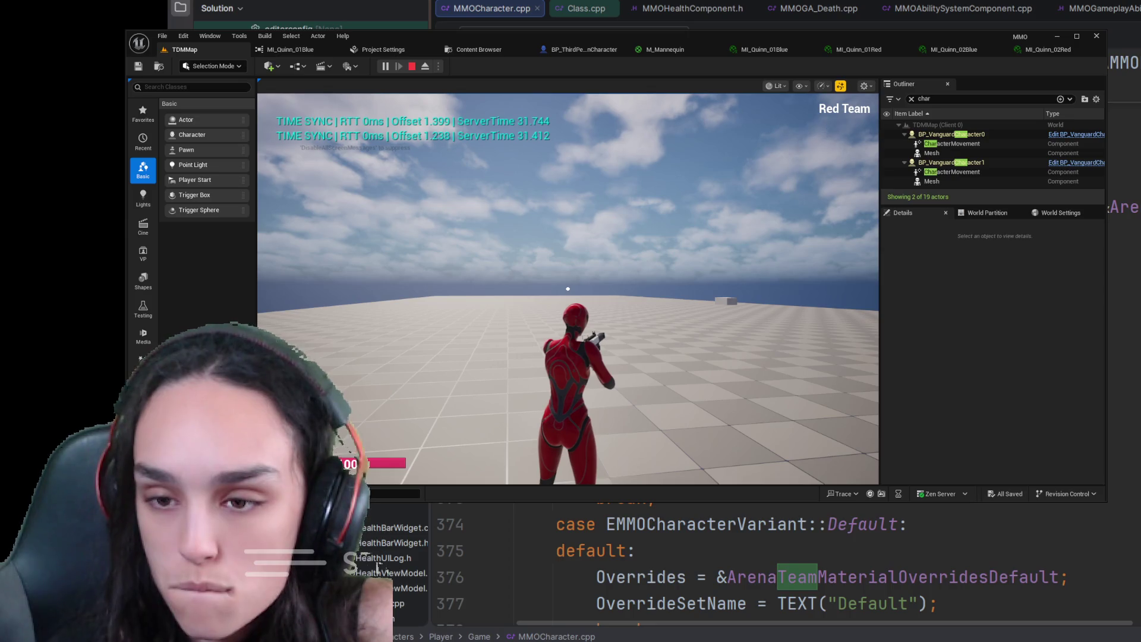
{"action": "scroll", "coordinate": [772, 565], "scroll_direction": "down", "scroll_amount": 2}
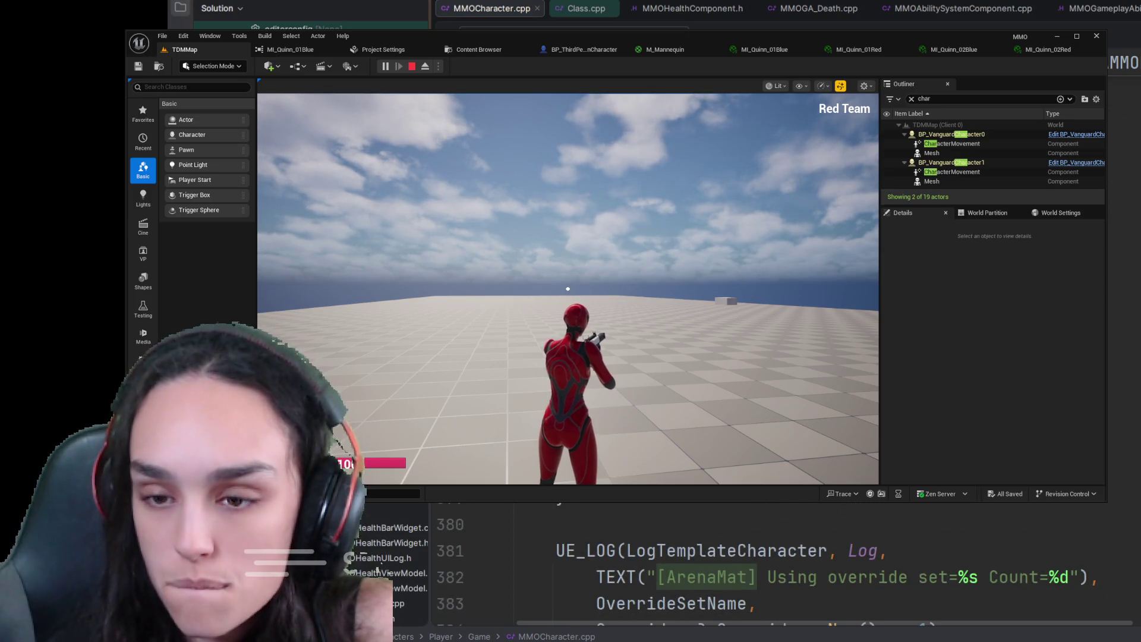
{"action": "left_click", "coordinate": [411, 66]}
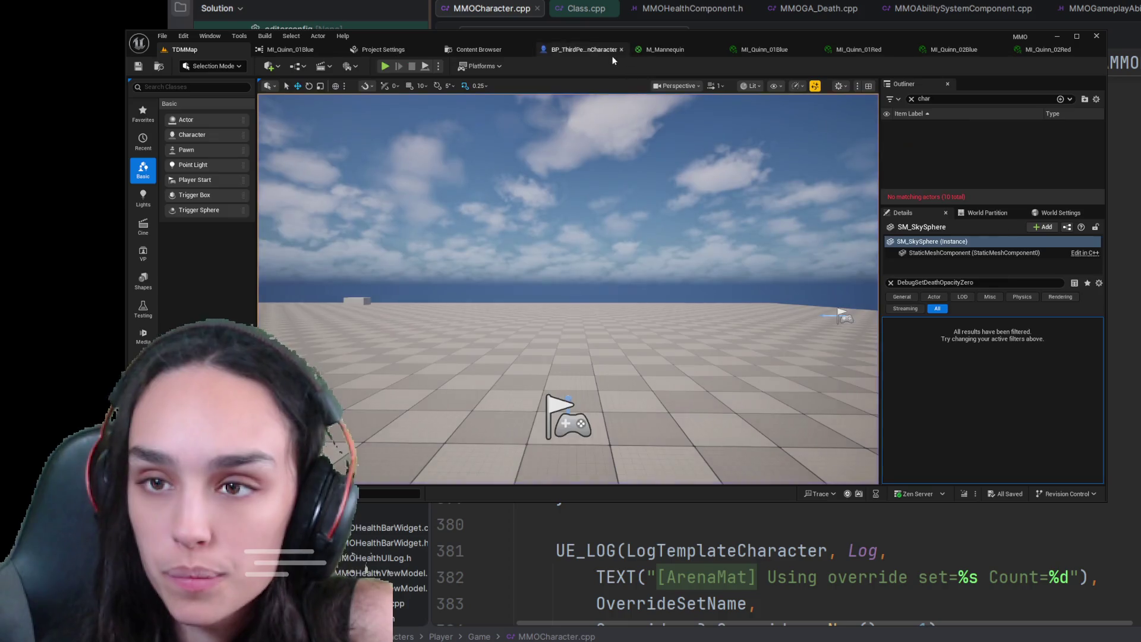
- In BP_ThirdPersonCharacter, show only modified properties and expand Appearance > Arena
{"action": "left_click", "coordinate": [609, 51]}
{"action": "left_click", "coordinate": [1099, 100]}
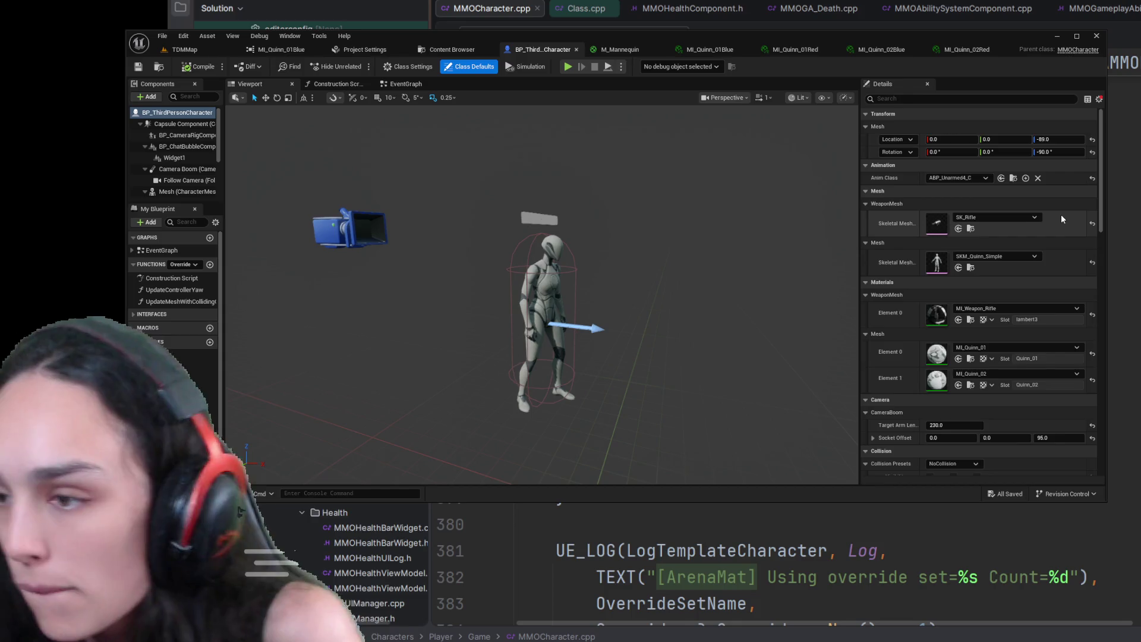
{"action": "scroll", "coordinate": [1062, 237], "scroll_direction": "down", "scroll_amount": 15}
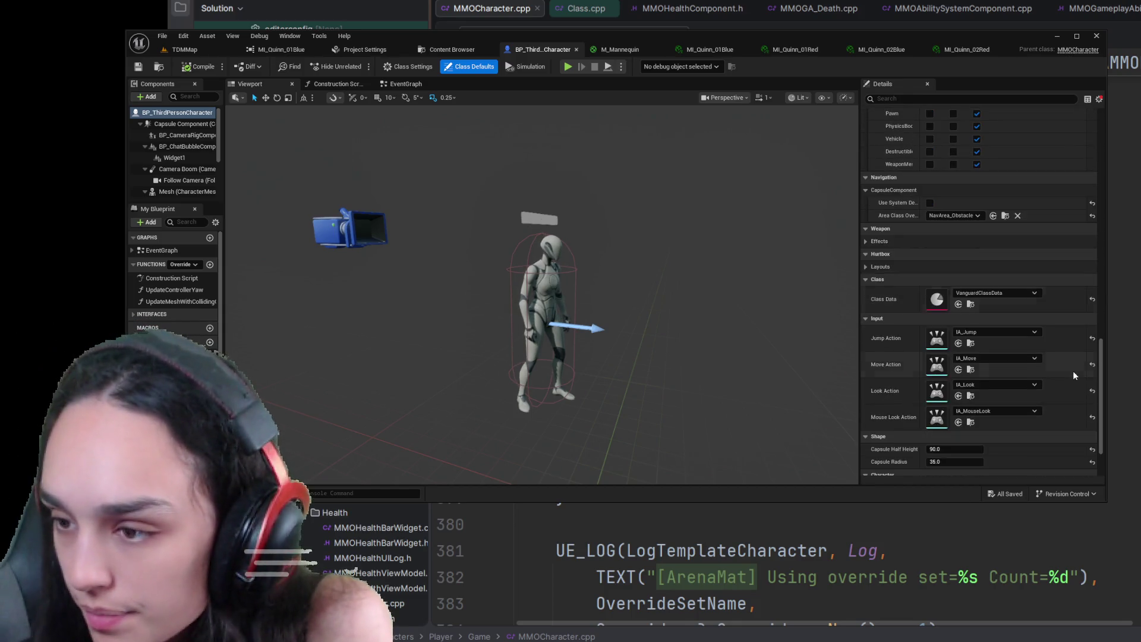
{"action": "scroll", "coordinate": [1073, 374], "scroll_direction": "down", "scroll_amount": 3}
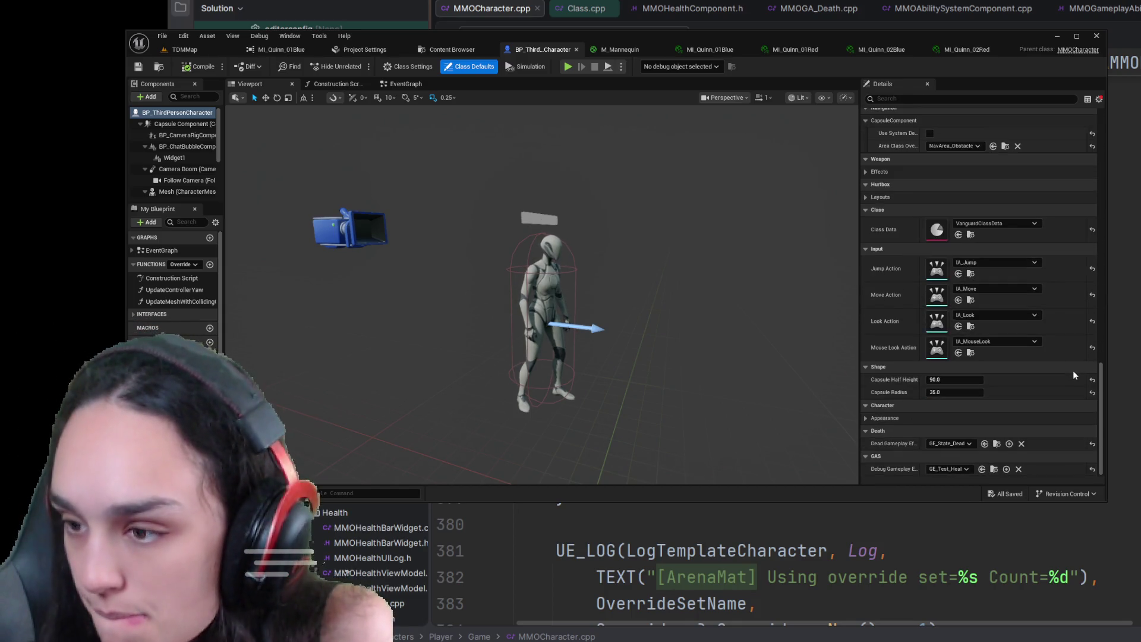
{"action": "left_click", "coordinate": [868, 418]}
{"action": "scroll", "coordinate": [905, 400], "scroll_direction": "down", "scroll_amount": 3}
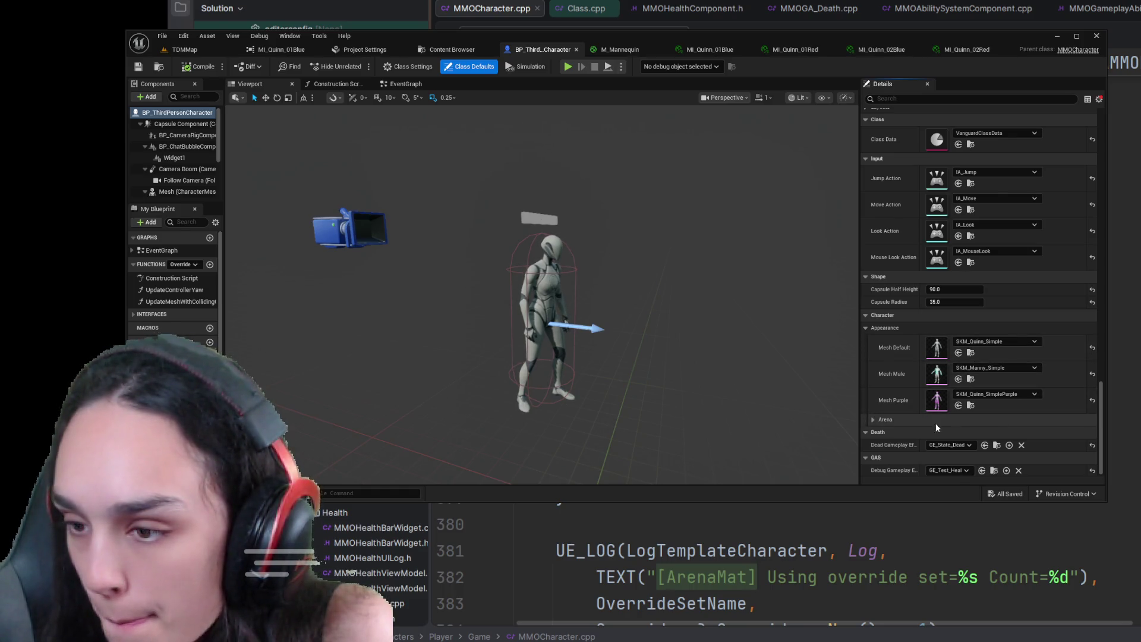
{"action": "left_click", "coordinate": [874, 421]}
{"action": "scroll", "coordinate": [883, 403], "scroll_direction": "down", "scroll_amount": 1}
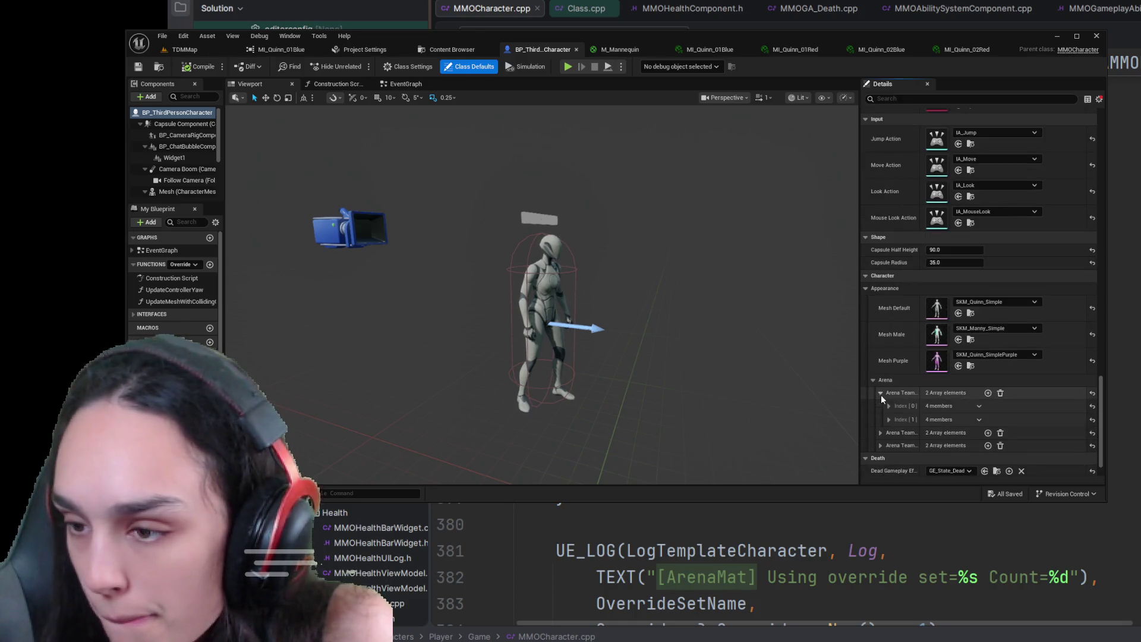
- Expand the first Arena Team array to reveal Index[0] and Index[1] Red, Blue and Default materials
{"action": "left_click", "coordinate": [881, 395]}
{"action": "scroll", "coordinate": [875, 383], "scroll_direction": "down", "scroll_amount": 1}
{"action": "left_click", "coordinate": [887, 377]}
{"action": "scroll", "coordinate": [884, 381], "scroll_direction": "down", "scroll_amount": 1}
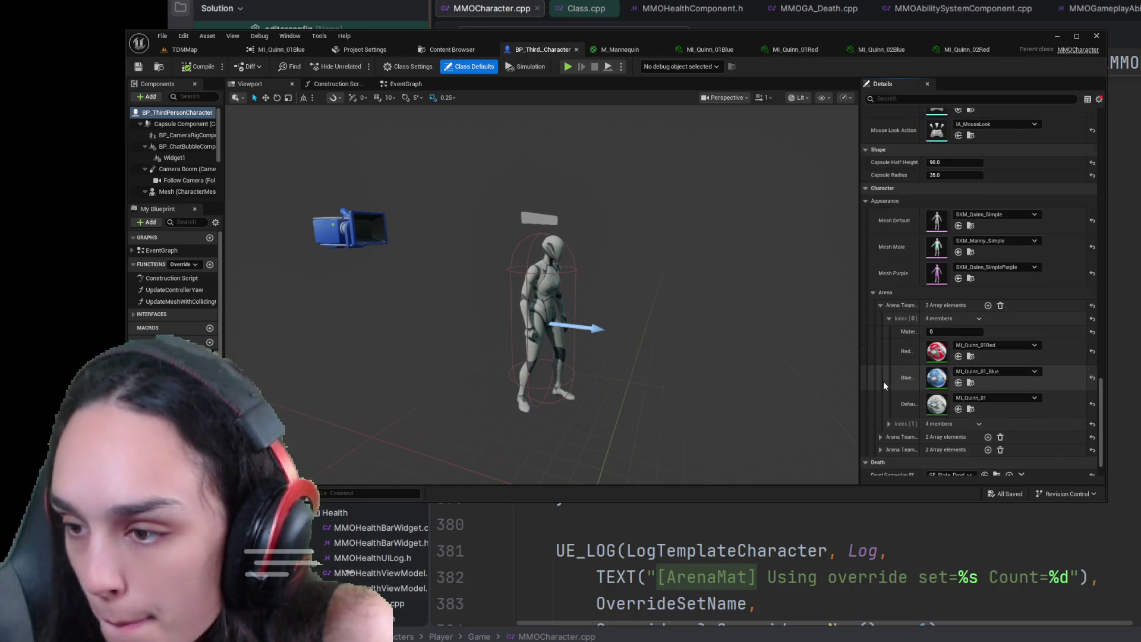
{"action": "left_click", "coordinate": [889, 423]}
{"action": "scroll", "coordinate": [883, 390], "scroll_direction": "down", "scroll_amount": 2}
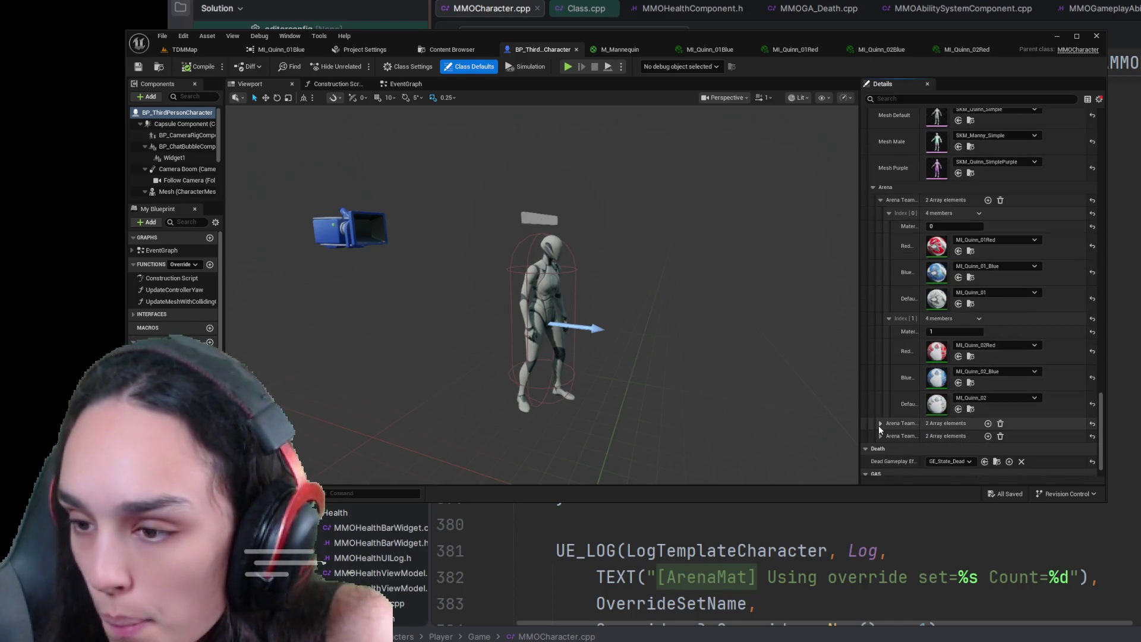
- Inspect the second and third Arena Team arrays' first-entry materials, collapsing each afterward
{"action": "left_click", "coordinate": [879, 423]}
{"action": "left_click", "coordinate": [887, 435]}
{"action": "scroll", "coordinate": [886, 432], "scroll_direction": "down", "scroll_amount": 1}
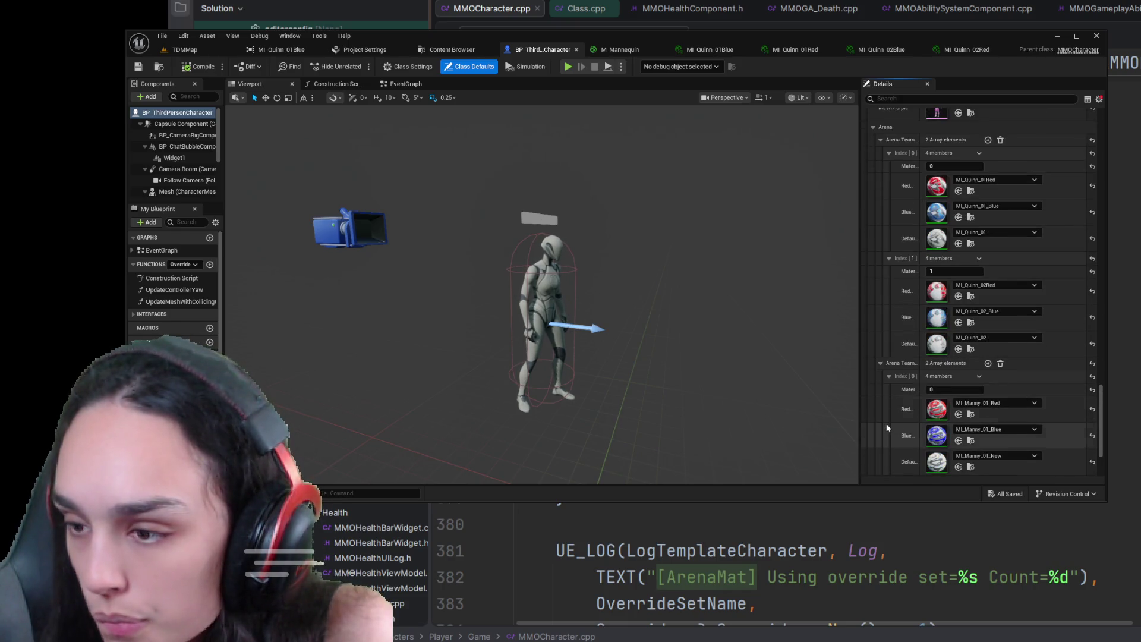
{"action": "left_click", "coordinate": [882, 361]}
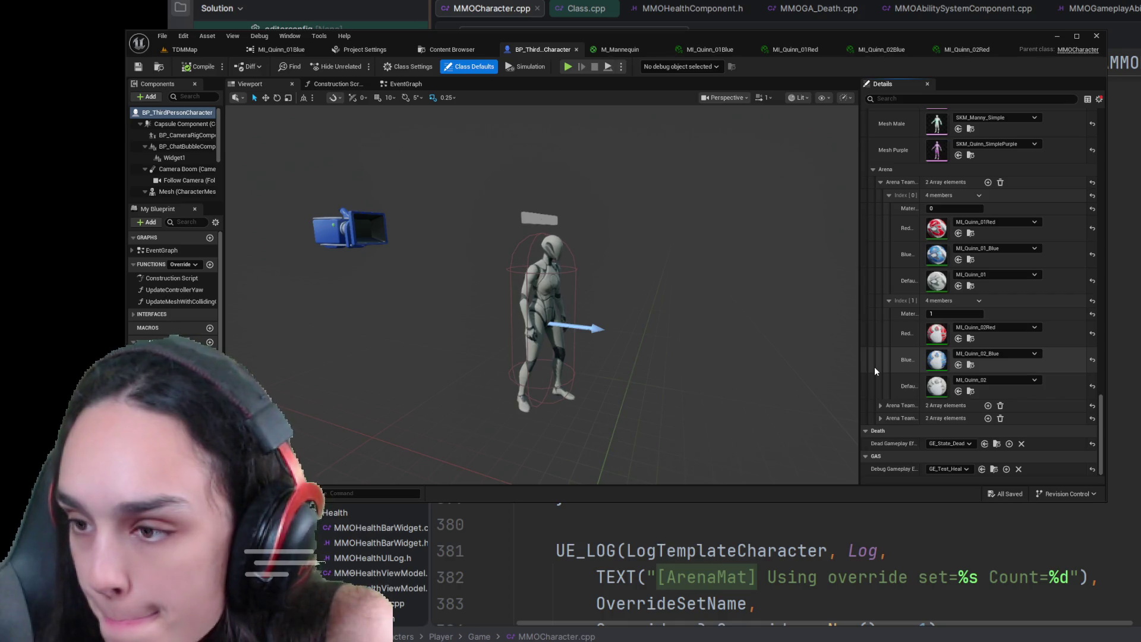
{"action": "left_click", "coordinate": [880, 419]}
{"action": "left_click", "coordinate": [888, 431]}
{"action": "scroll", "coordinate": [885, 430], "scroll_direction": "down", "scroll_amount": 3}
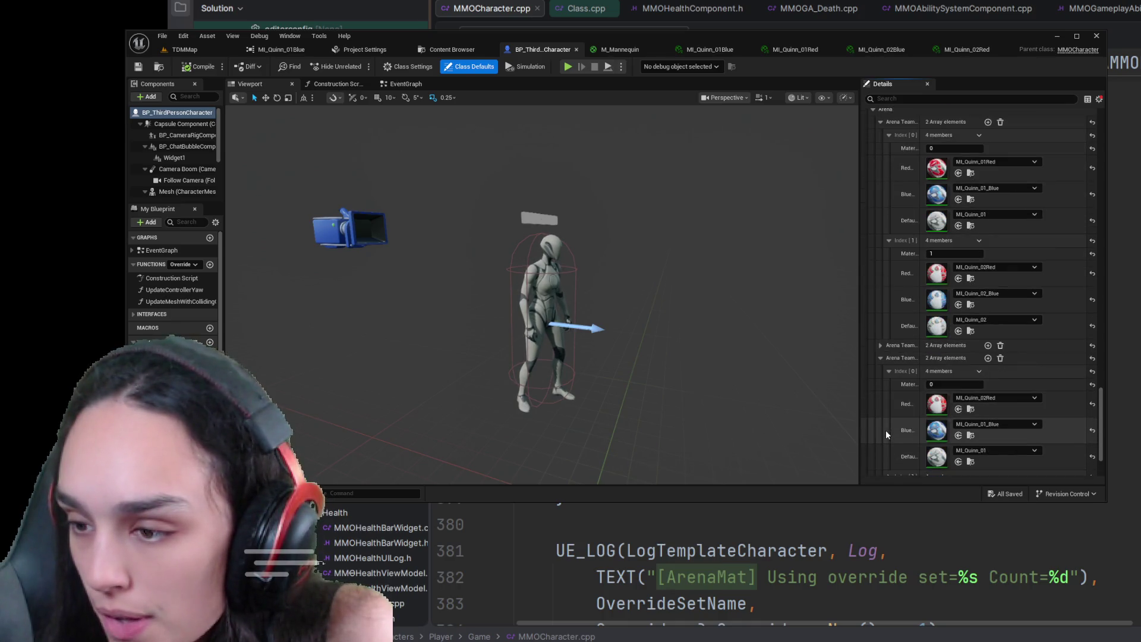
{"action": "left_click", "coordinate": [880, 358]}
{"action": "scroll", "coordinate": [875, 374], "scroll_direction": "up", "scroll_amount": 2}
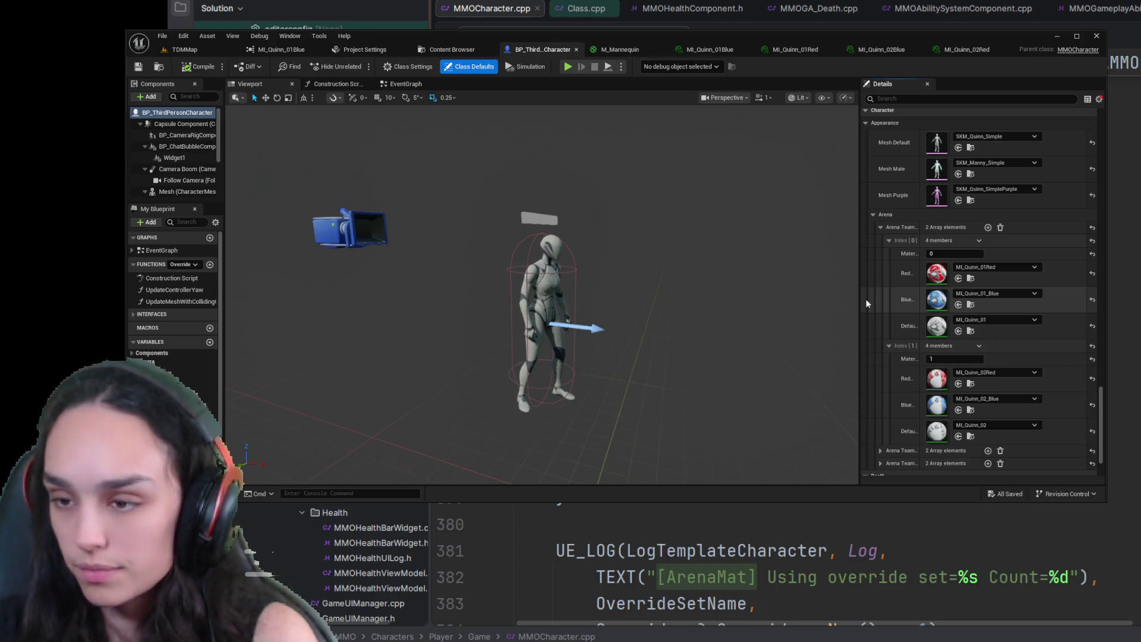
- Open MI_Quinn_01_Blue and dock its editor beside the character Blueprint
{"action": "left_click", "coordinate": [971, 304]}
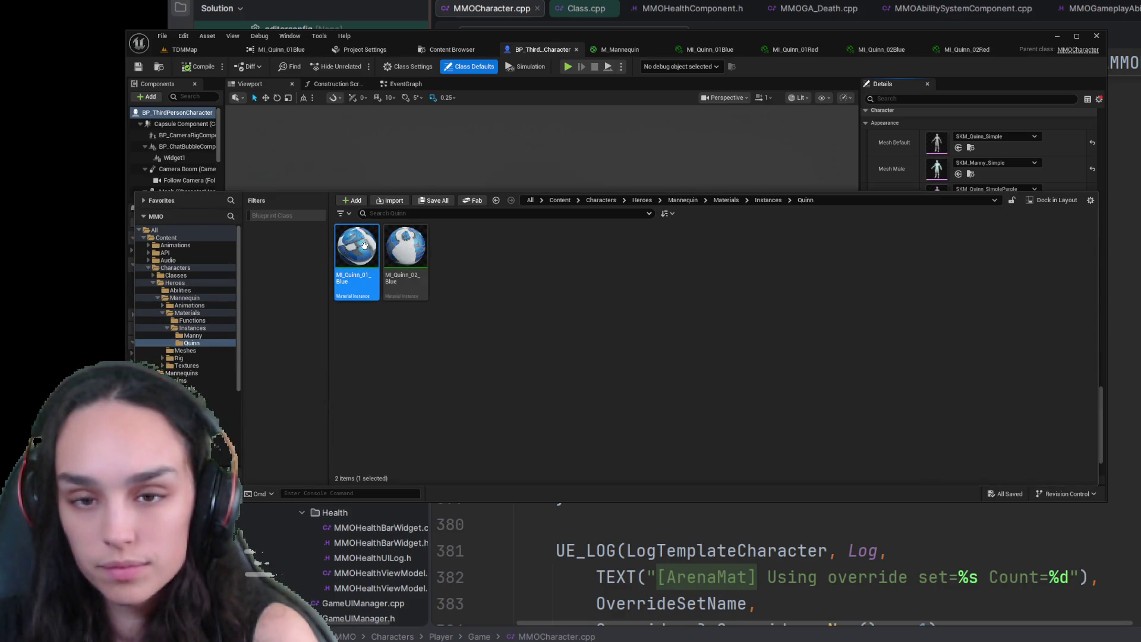
{"action": "double_click", "coordinate": [369, 263]}
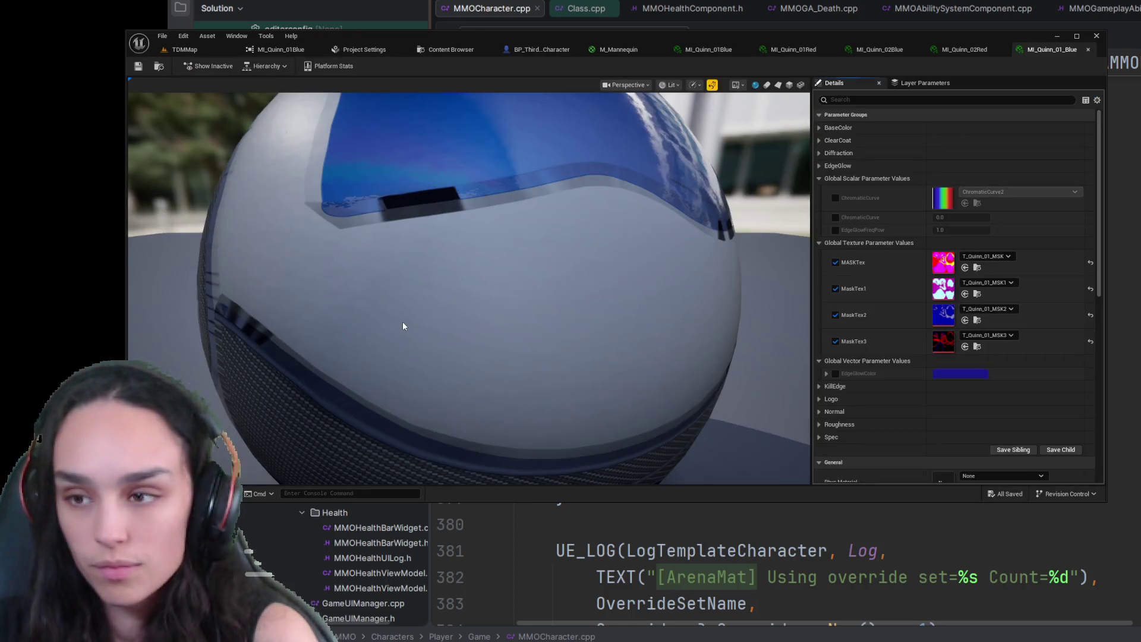
{"action": "scroll", "coordinate": [905, 322], "scroll_direction": "down", "scroll_amount": 5}
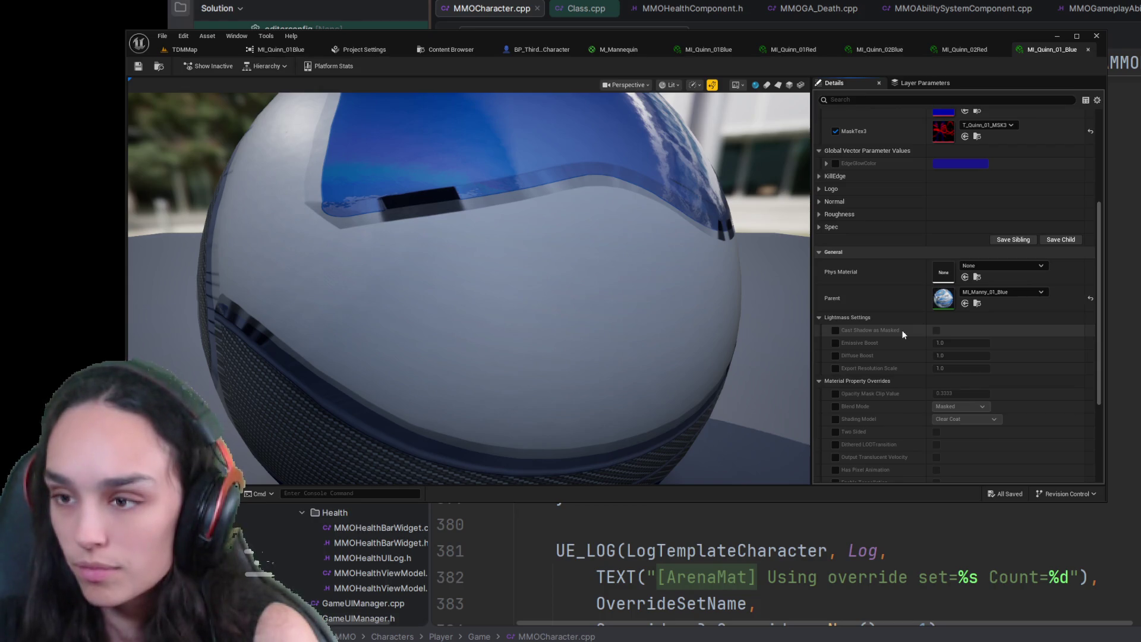
{"action": "scroll", "coordinate": [902, 333], "scroll_direction": "up", "scroll_amount": 3}
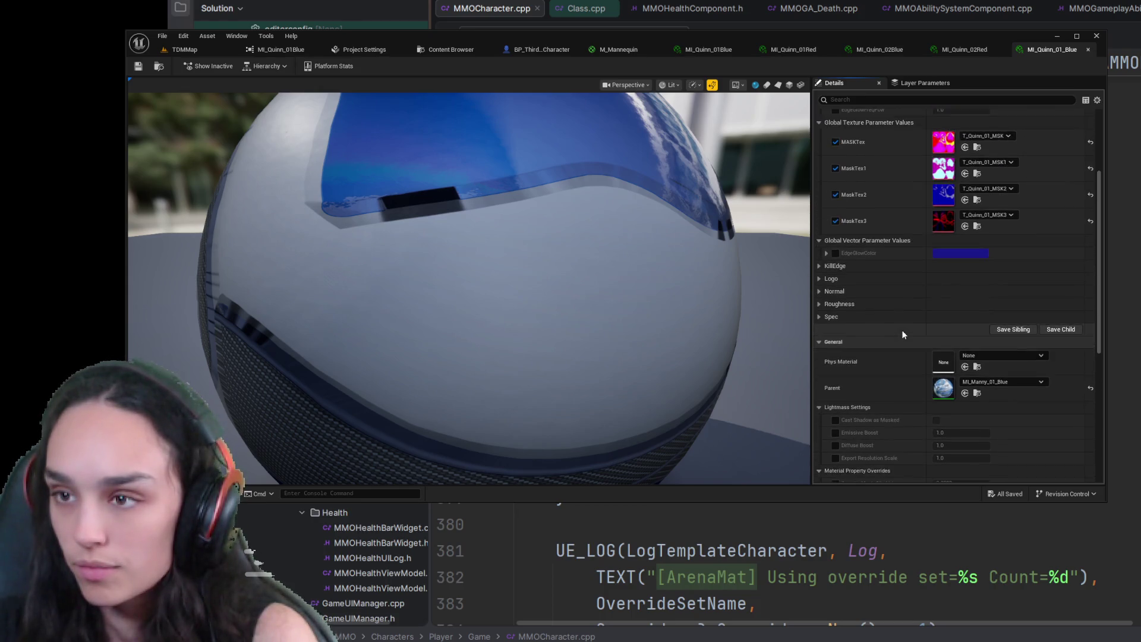
{"action": "scroll", "coordinate": [902, 334], "scroll_direction": "down", "scroll_amount": 1}
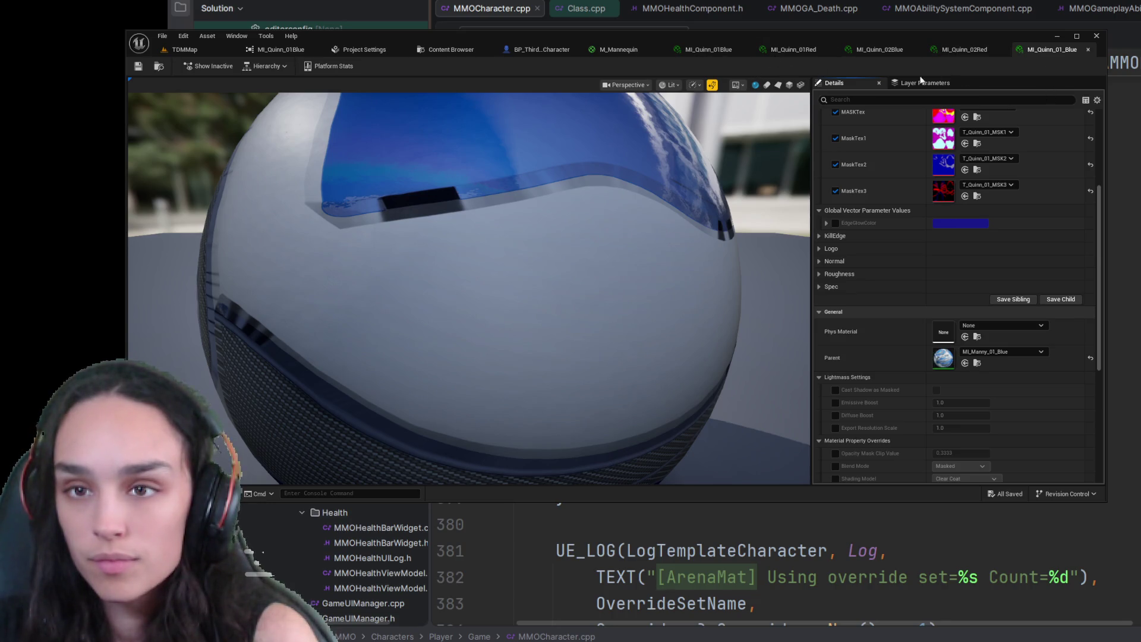
{"action": "mouse_move", "coordinate": [1045, 47]}
{"action": "left_mouse_down"}
{"action": "mouse_move", "coordinate": [599, 59]}
{"action": "mouse_move", "coordinate": [612, 48]}
{"action": "left_mouse_up"}
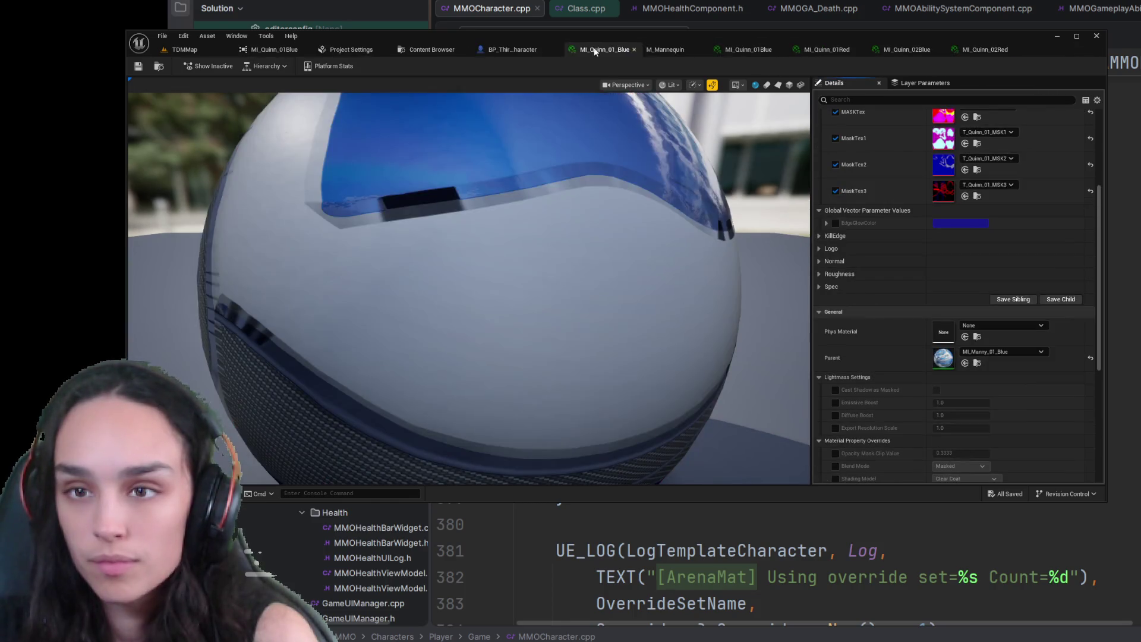
- Close the extra Quinn instance editors, project settings and asset browser, keeping the character Blueprint
{"action": "left_click", "coordinate": [698, 51]}
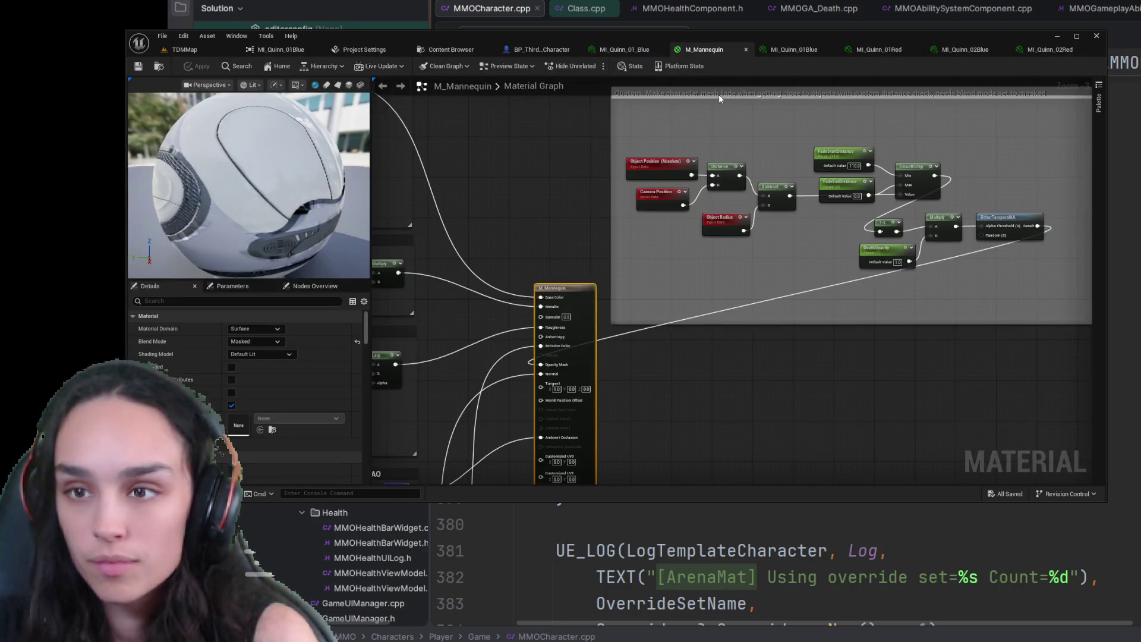
{"action": "middle_click", "coordinate": [757, 46]}
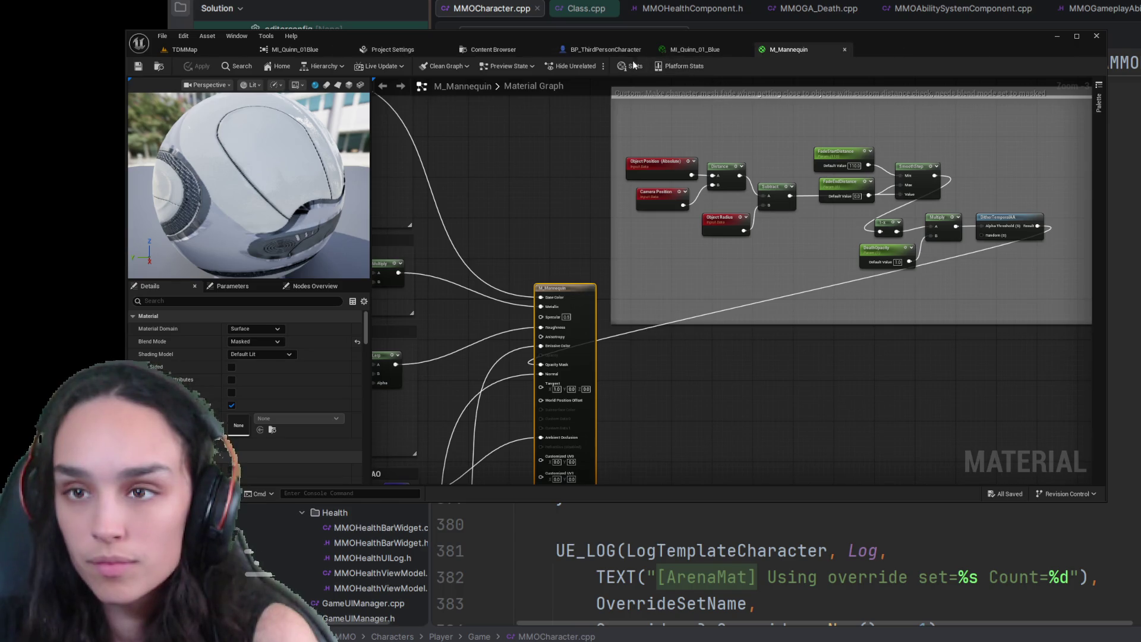
{"action": "left_click", "coordinate": [601, 49]}
{"action": "left_click", "coordinate": [345, 49]}
{"action": "left_click", "coordinate": [345, 49]}
{"action": "left_click", "coordinate": [345, 49]}
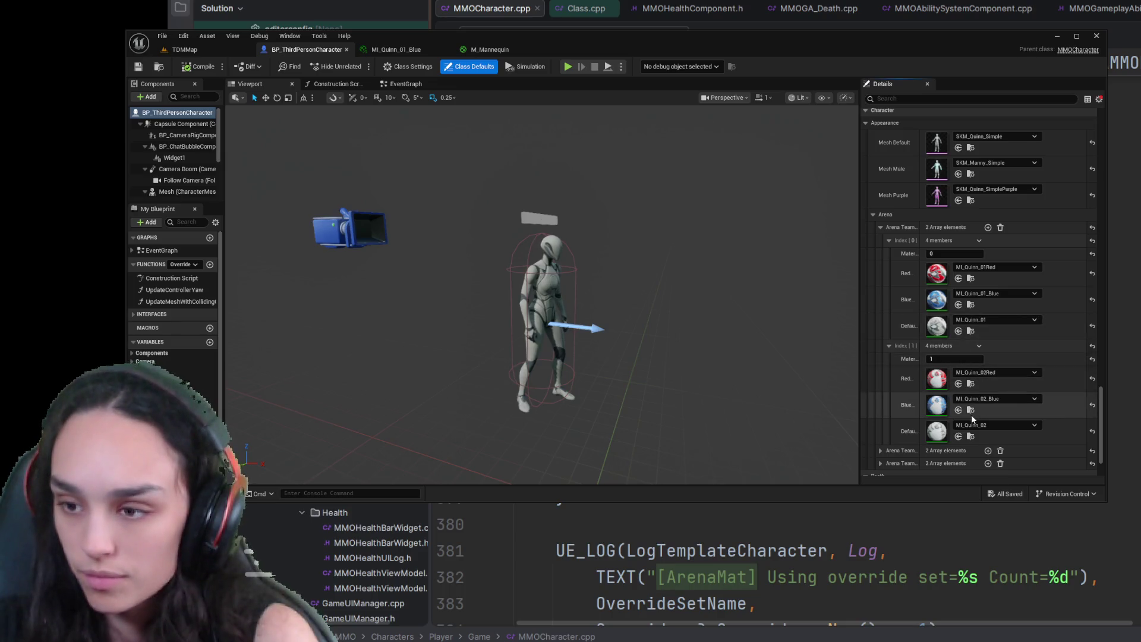
- Locate MI_Quinn_02_Blue and its parent MI_Quinn_01_Blue in the content folders
{"action": "left_click", "coordinate": [971, 410]}
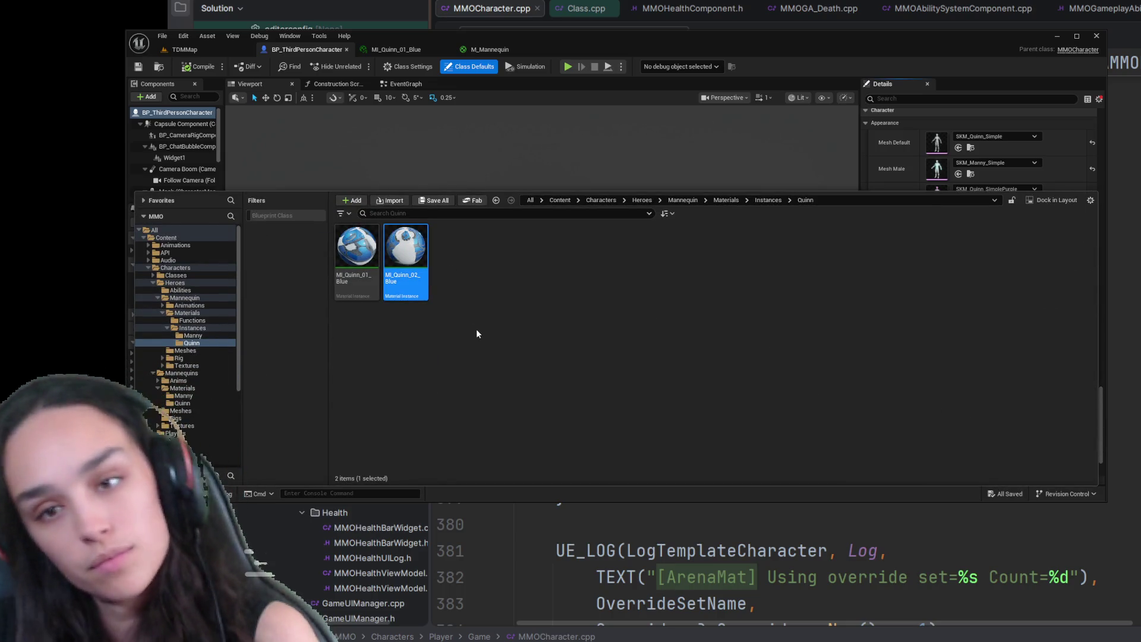
{"action": "scroll", "coordinate": [971, 392], "scroll_direction": "down", "scroll_amount": 5}
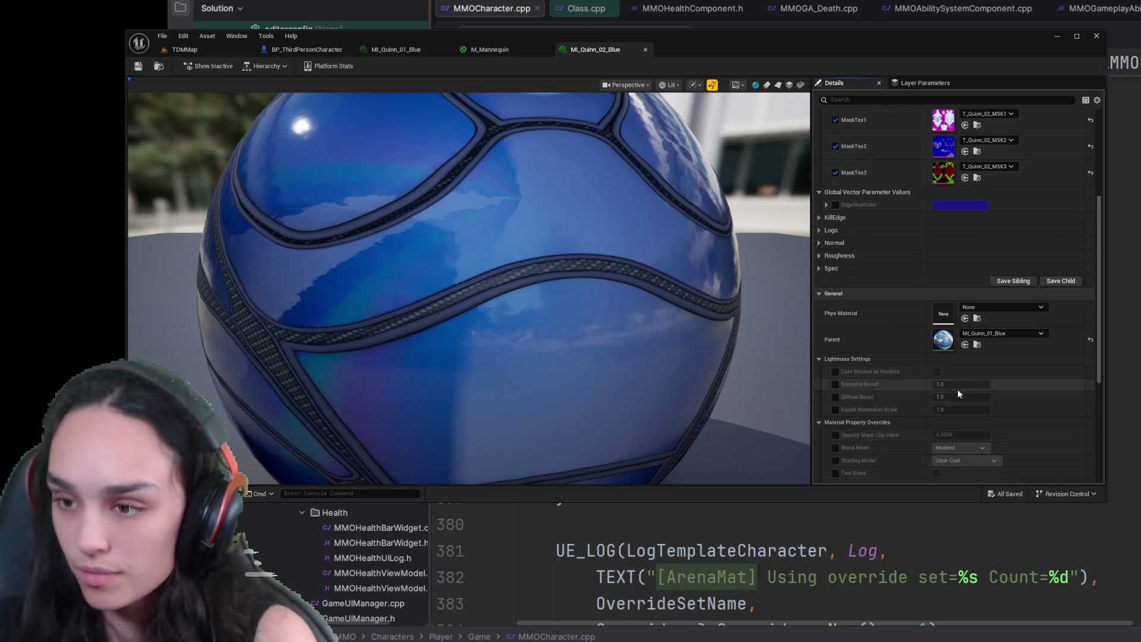
{"action": "left_click", "coordinate": [977, 344]}
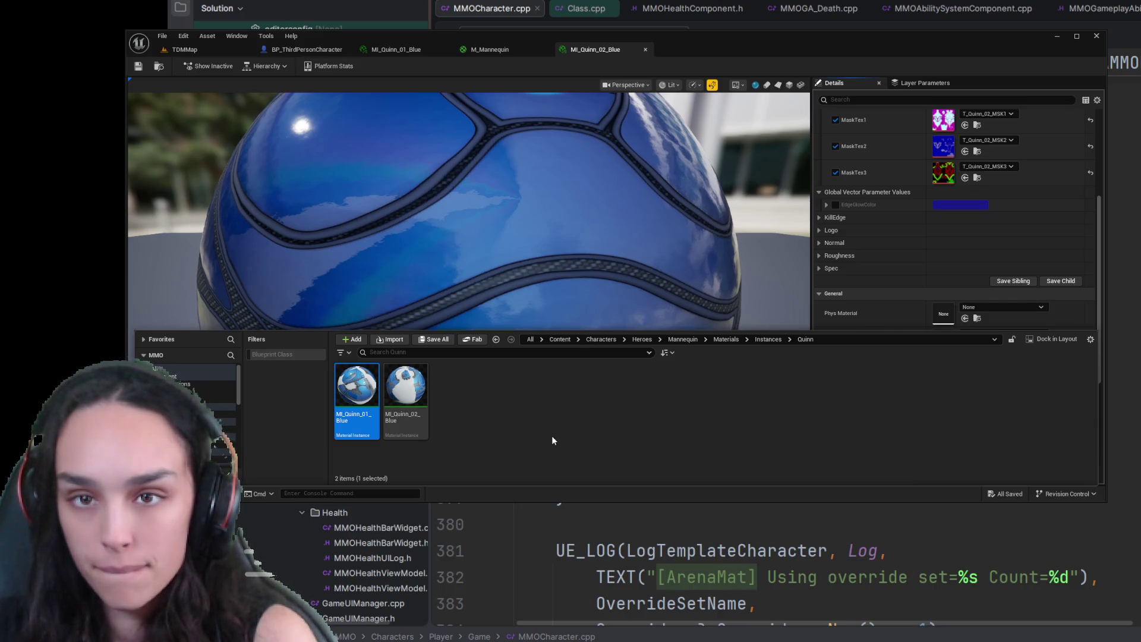
{"action": "left_click", "coordinate": [648, 273]}
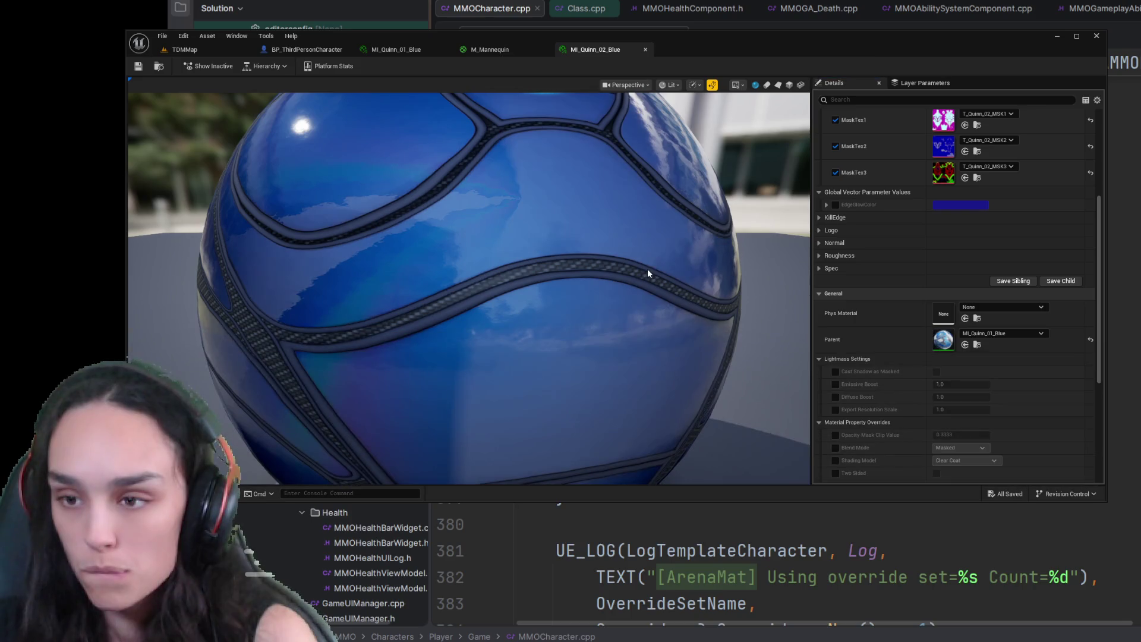
{"action": "left_click_drag", "start_coordinate": [386, 51], "coordinate": [459, 50]}
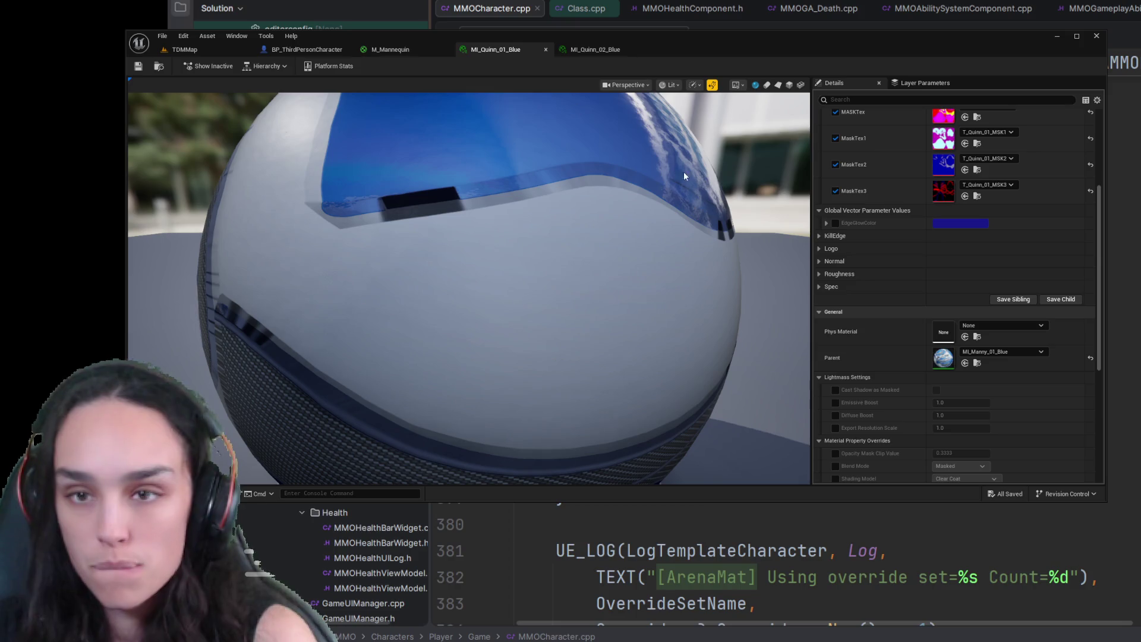
- Browse to and open the parent instance MI_Manny_01_Blue
{"action": "left_click", "coordinate": [979, 363]}
{"action": "double_click", "coordinate": [360, 381]}
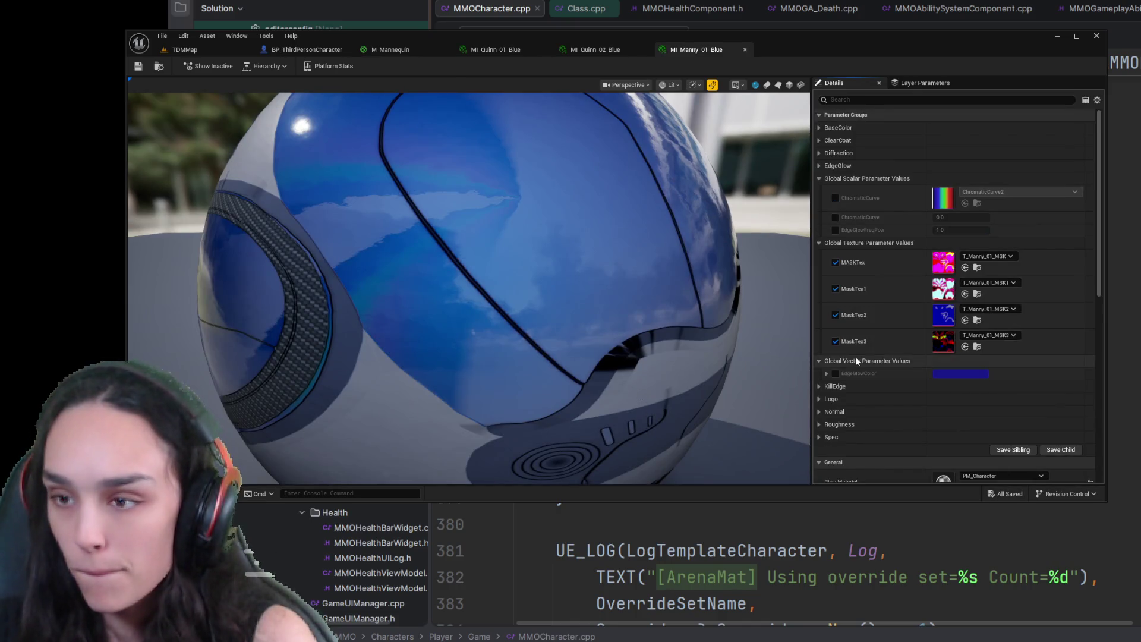
{"action": "scroll", "coordinate": [858, 357], "scroll_direction": "down", "scroll_amount": 5}
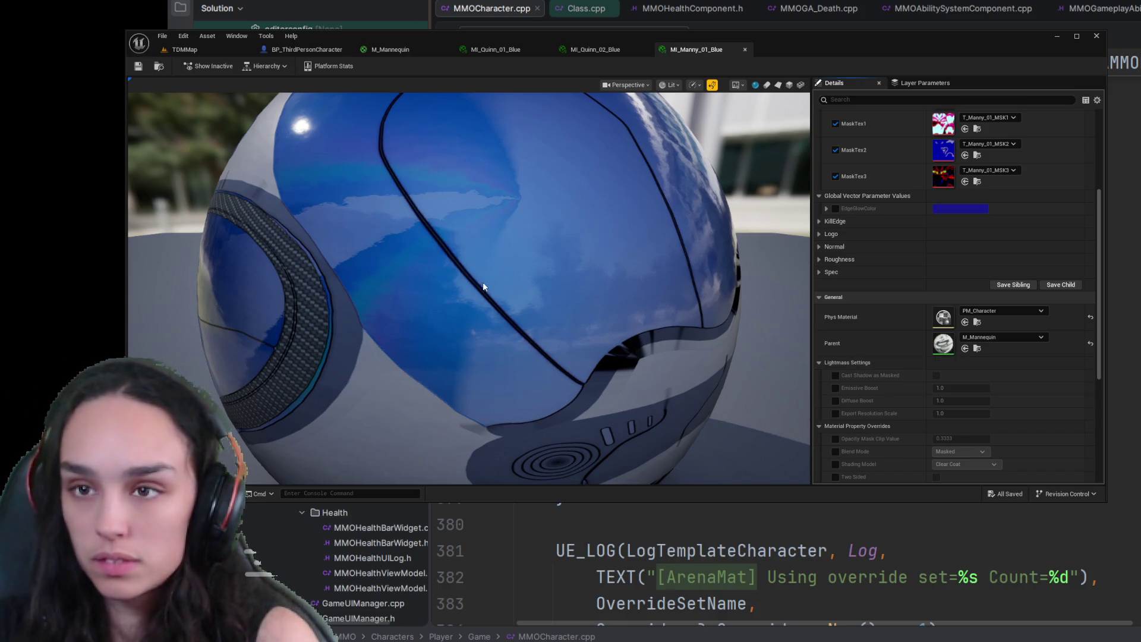
{"action": "left_click", "coordinate": [172, 493]}
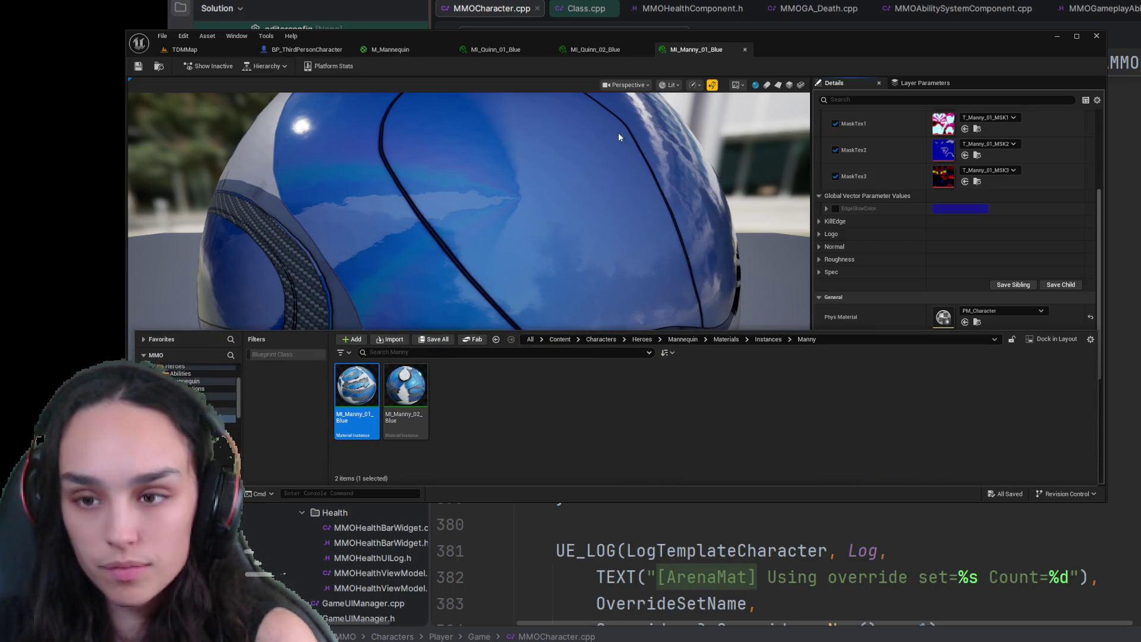
- From MI_Quinn_02_Blue, open its parent MI_Quinn_01_Blue, then return to BP_ThirdPersonCharacter
{"action": "left_click", "coordinate": [606, 49]}
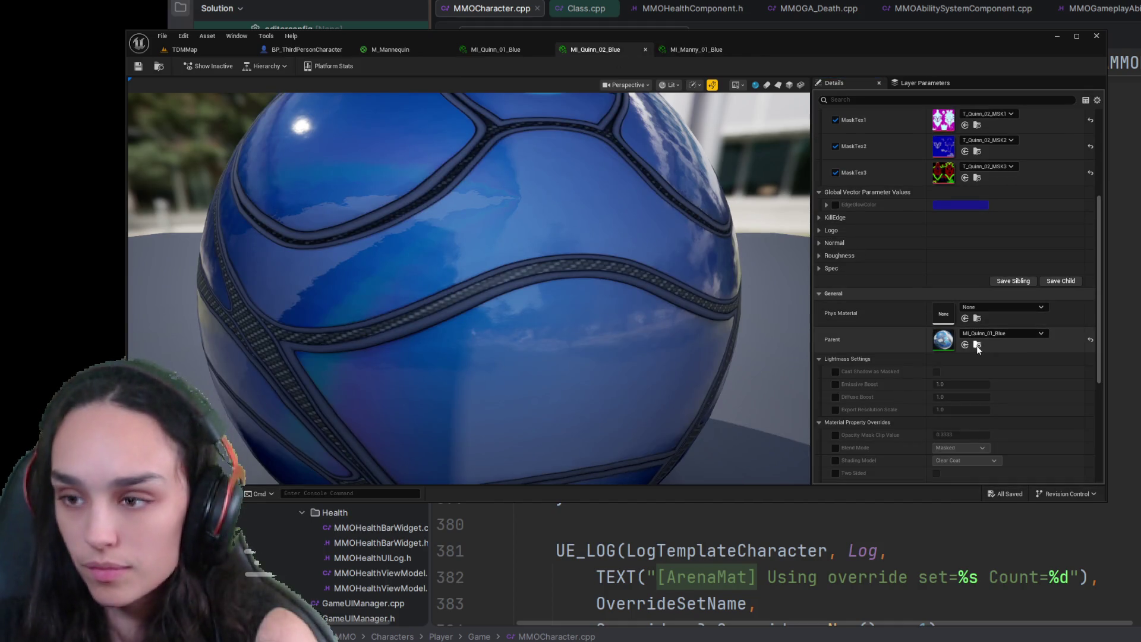
{"action": "left_click", "coordinate": [977, 344]}
{"action": "double_click", "coordinate": [356, 389]}
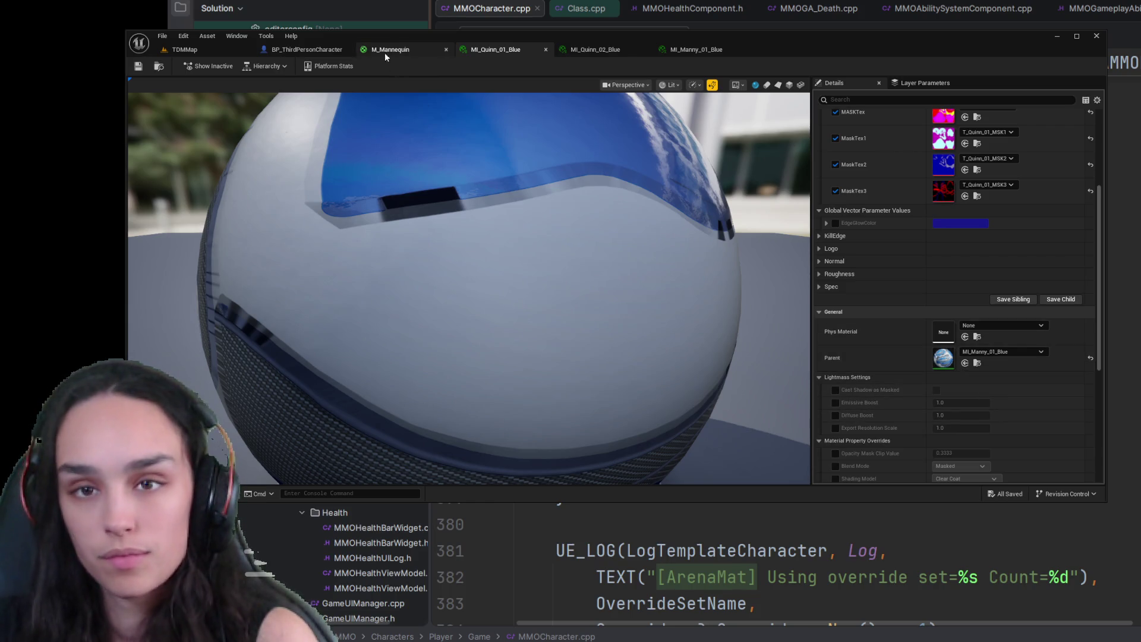
{"action": "left_click", "coordinate": [324, 49]}
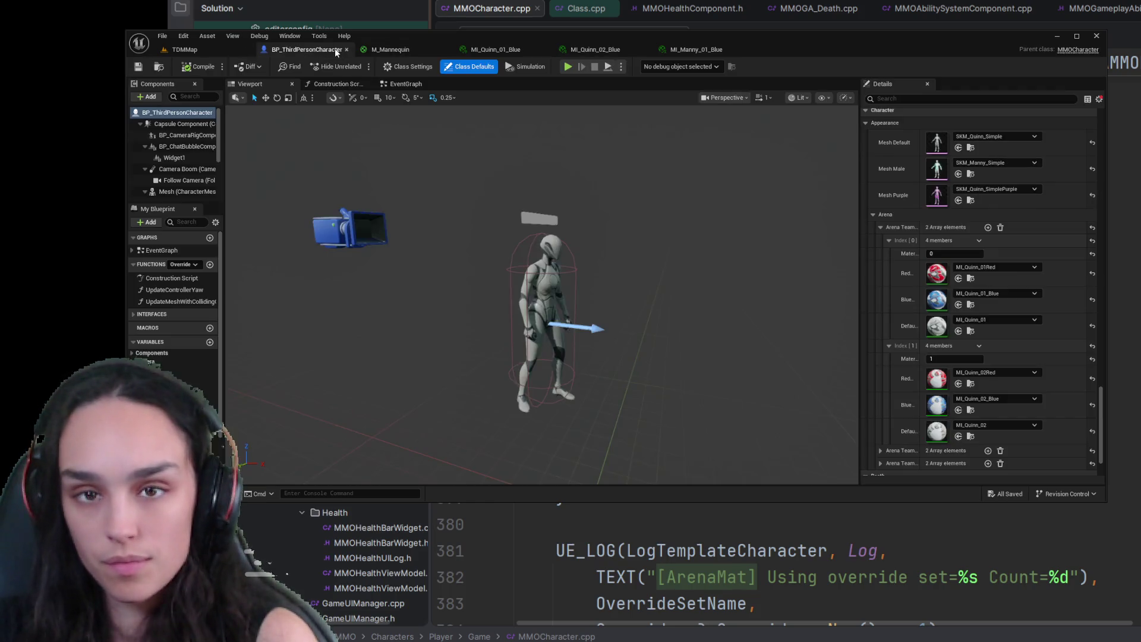
- Open MI_Quinn_01Red and MI_Quinn_02Red to check their parents, closing each afterward
{"action": "left_click", "coordinate": [971, 279]}
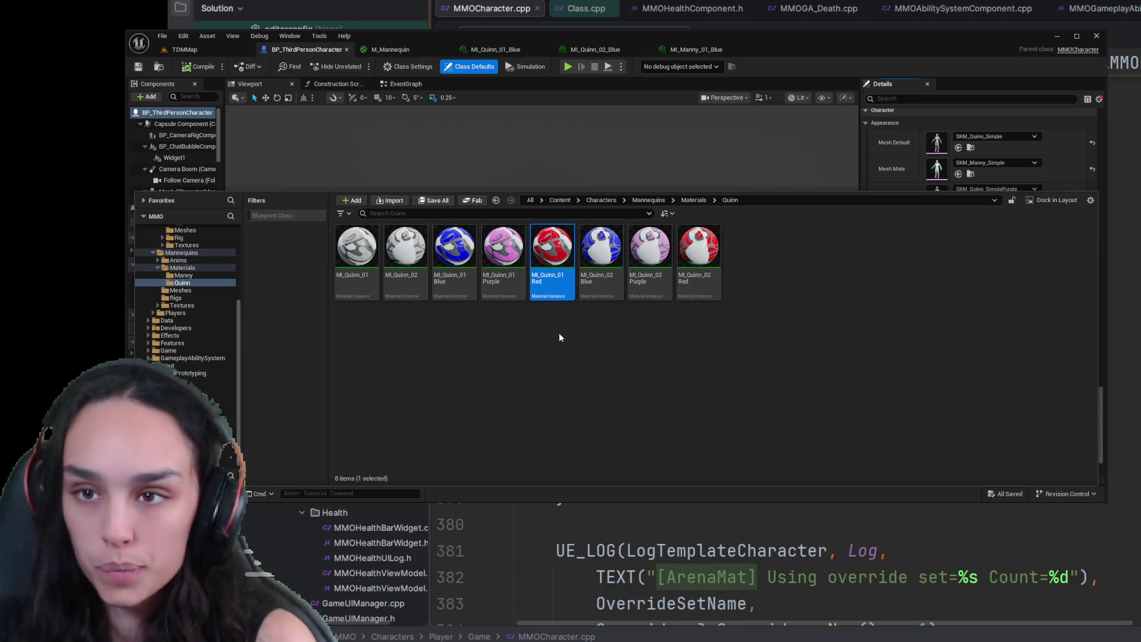
{"action": "double_click", "coordinate": [560, 287]}
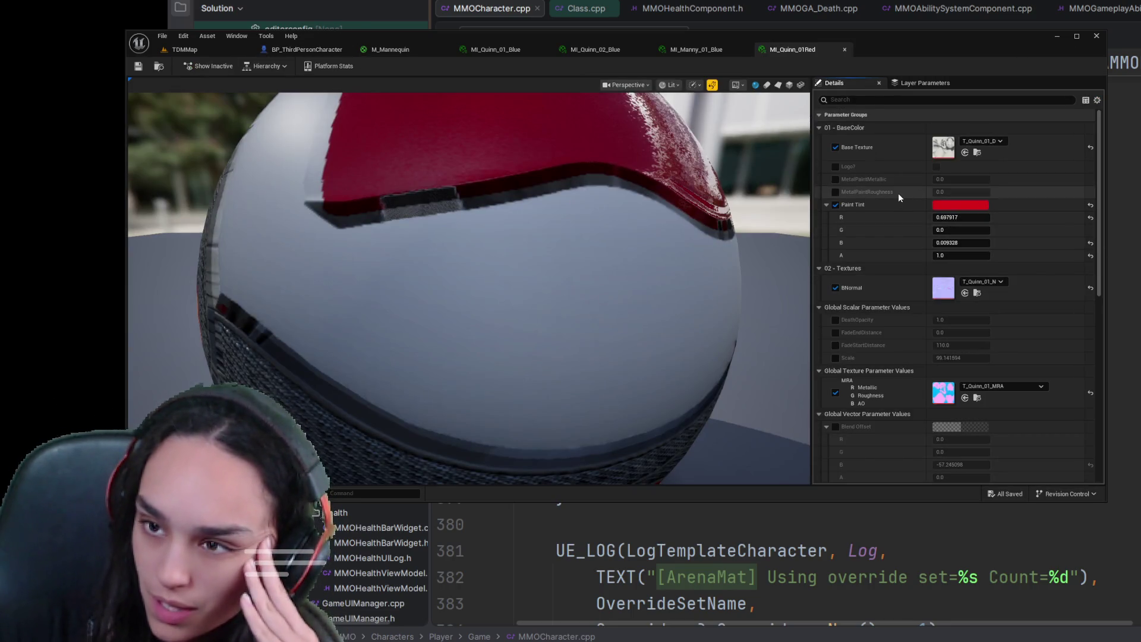
{"action": "scroll", "coordinate": [1003, 321], "scroll_direction": "down", "scroll_amount": 5}
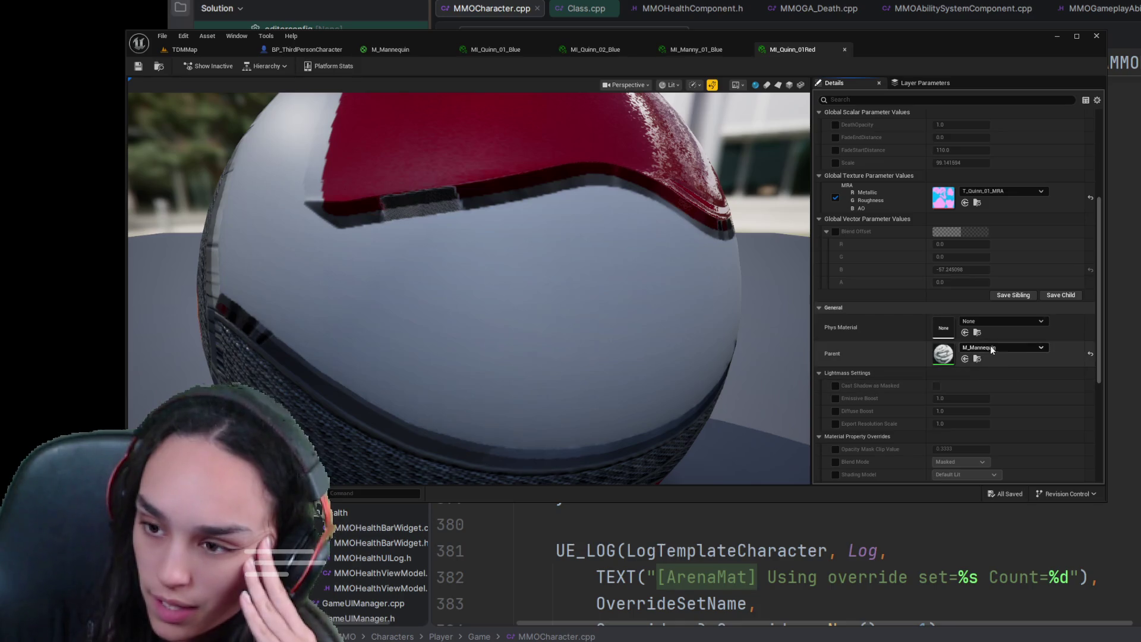
{"action": "left_click", "coordinate": [845, 49]}
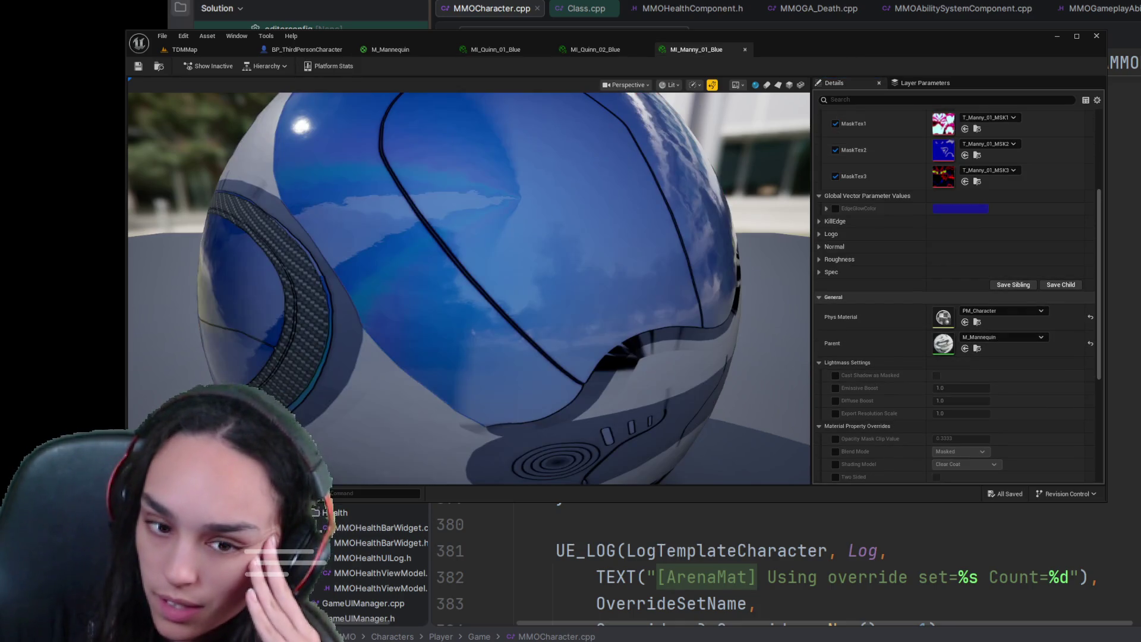
{"action": "left_click", "coordinate": [307, 49]}
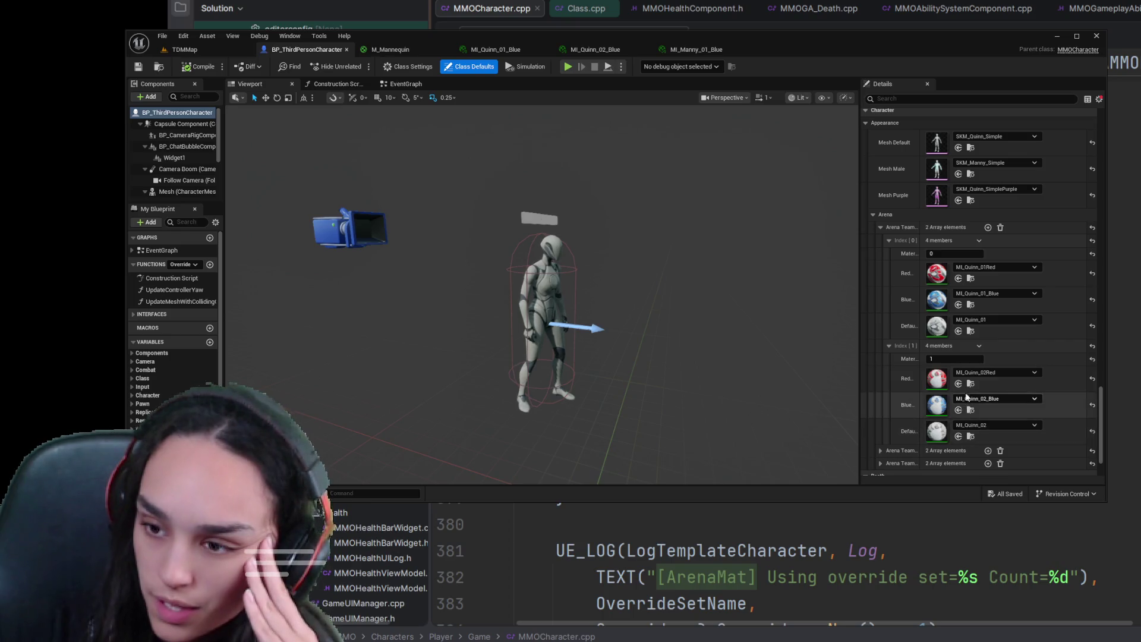
{"action": "left_click", "coordinate": [971, 384]}
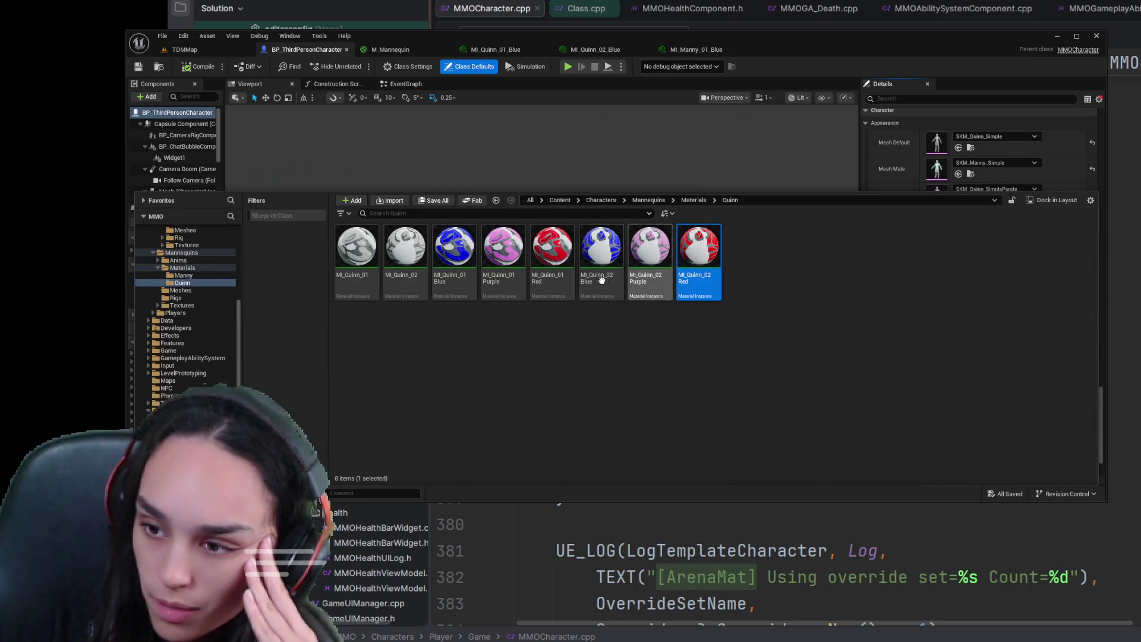
{"action": "double_click", "coordinate": [683, 252]}
{"action": "scroll", "coordinate": [1028, 321], "scroll_direction": "down", "scroll_amount": 5}
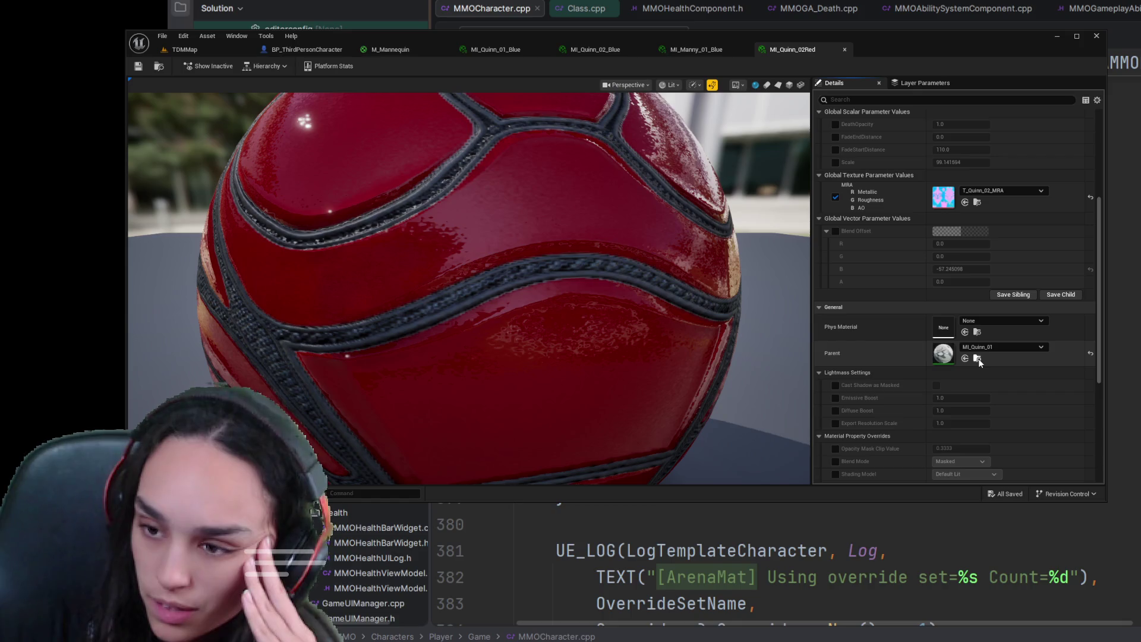
{"action": "left_click", "coordinate": [846, 50]}
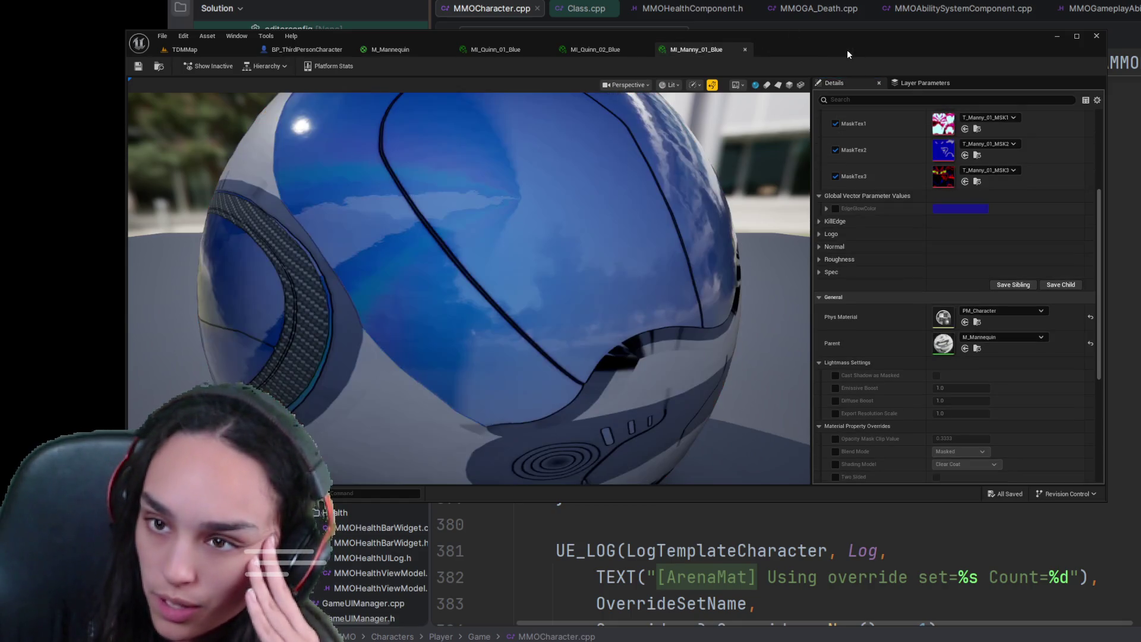
- Close the MI_Manny_01_Blue, MI_Quinn_02_Blue and MI_Quinn_01_Blue editor tabs
{"action": "left_click", "coordinate": [744, 50]}
{"action": "left_click", "coordinate": [645, 50]}
{"action": "left_click", "coordinate": [544, 47]}
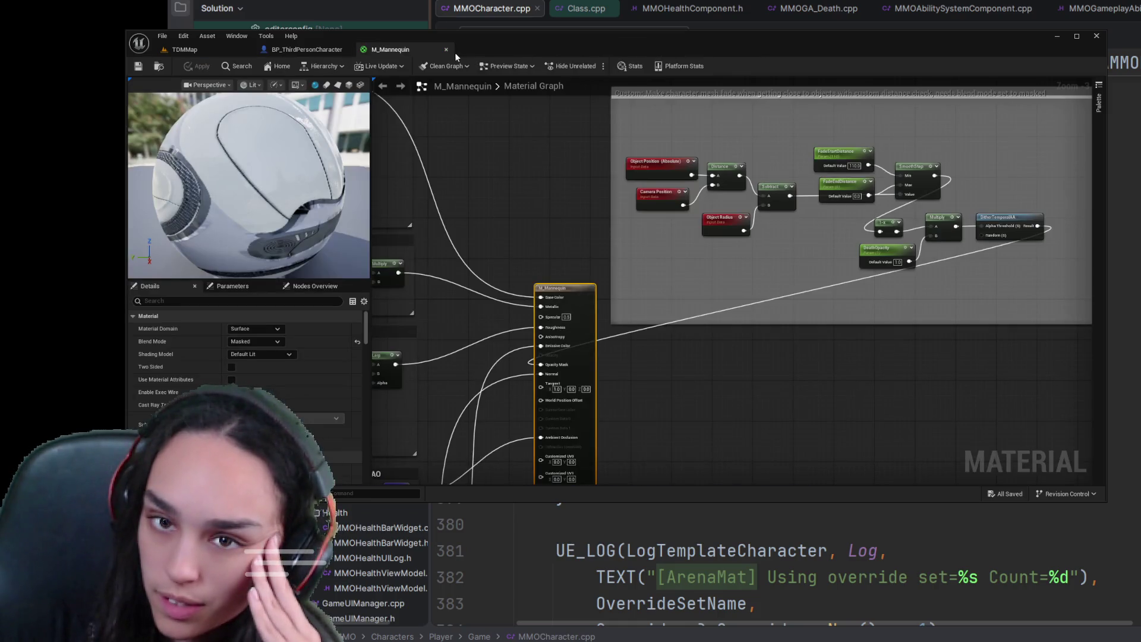
- Close M_Mannequin and open MI_Quinn_01Blue from the Quinn materials folder
{"action": "left_click", "coordinate": [446, 50]}
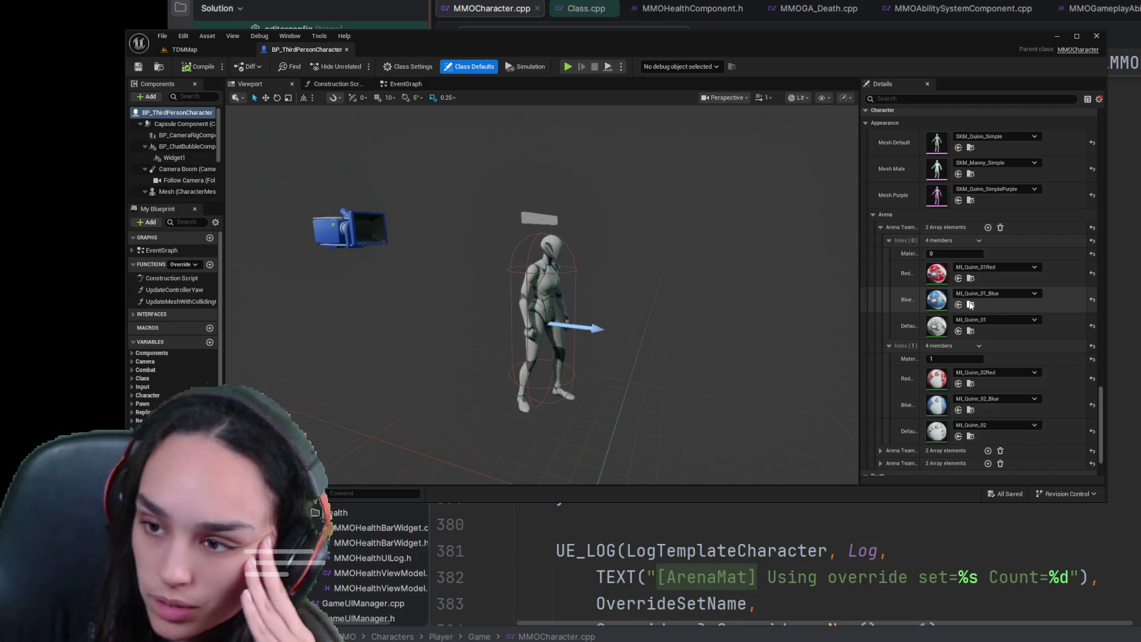
{"action": "left_click", "coordinate": [970, 305]}
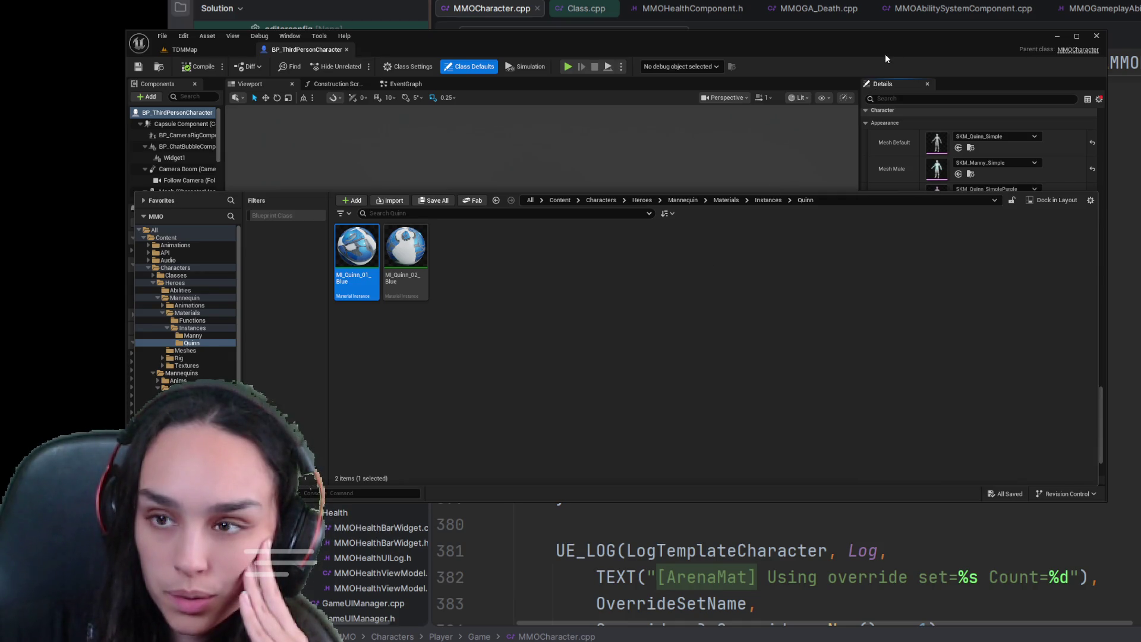
{"action": "left_click", "coordinate": [913, 156]}
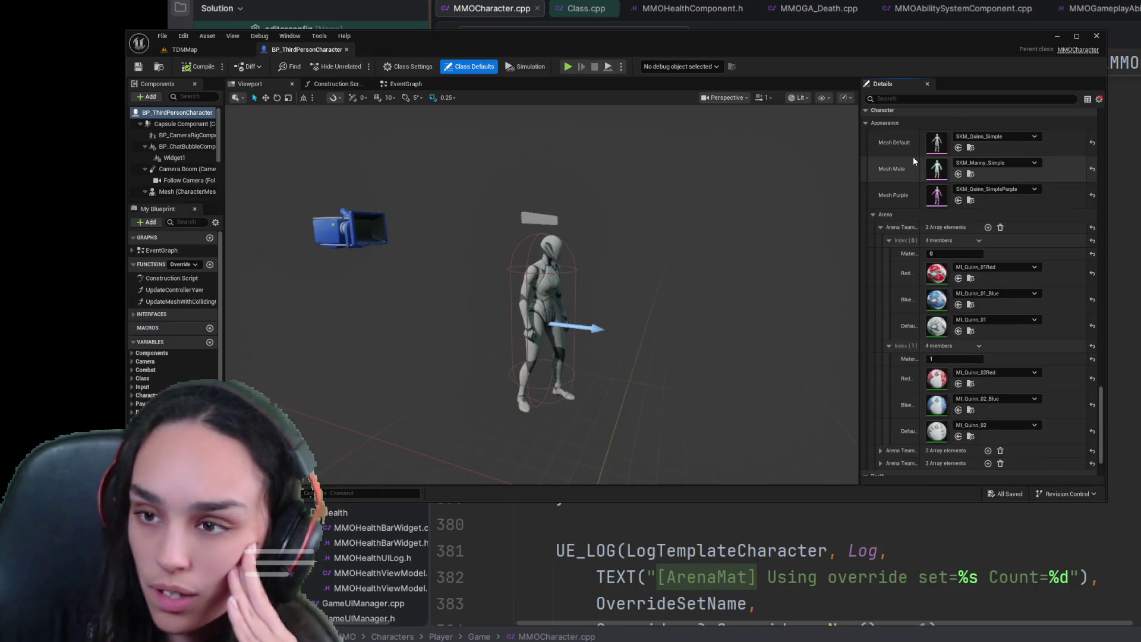
{"action": "left_click", "coordinate": [970, 281]}
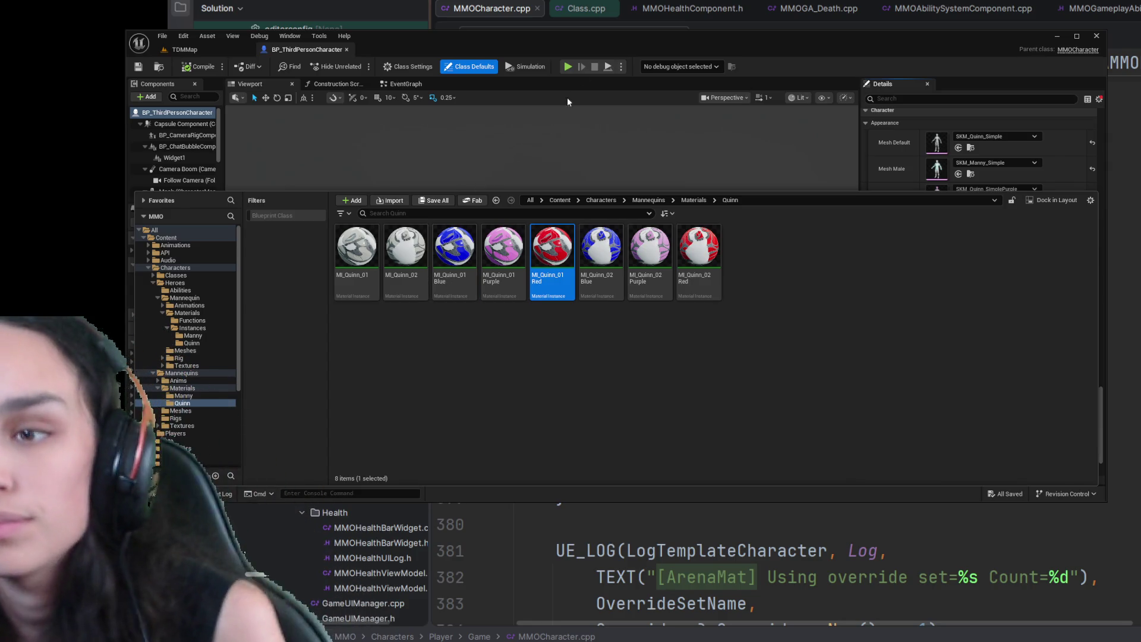
{"action": "double_click", "coordinate": [452, 263]}
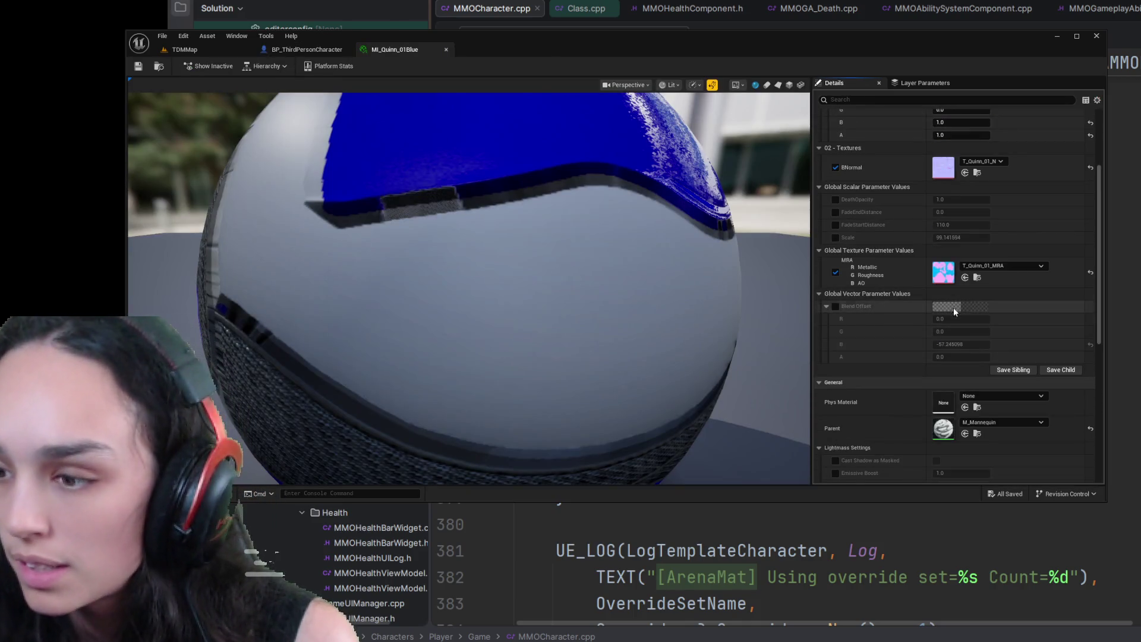
- Assign MI_Quinn_01Blue to the first Blue material slot, then compile and save the character
{"action": "left_click", "coordinate": [294, 51]}
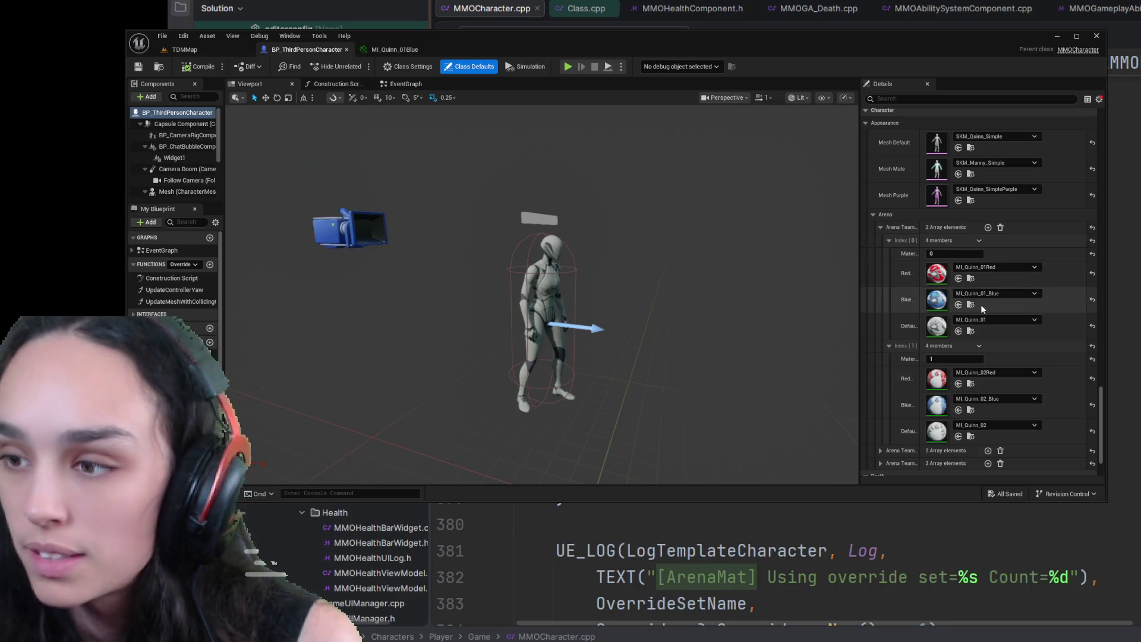
{"action": "left_click", "coordinate": [958, 304]}
{"action": "left_click", "coordinate": [202, 66]}
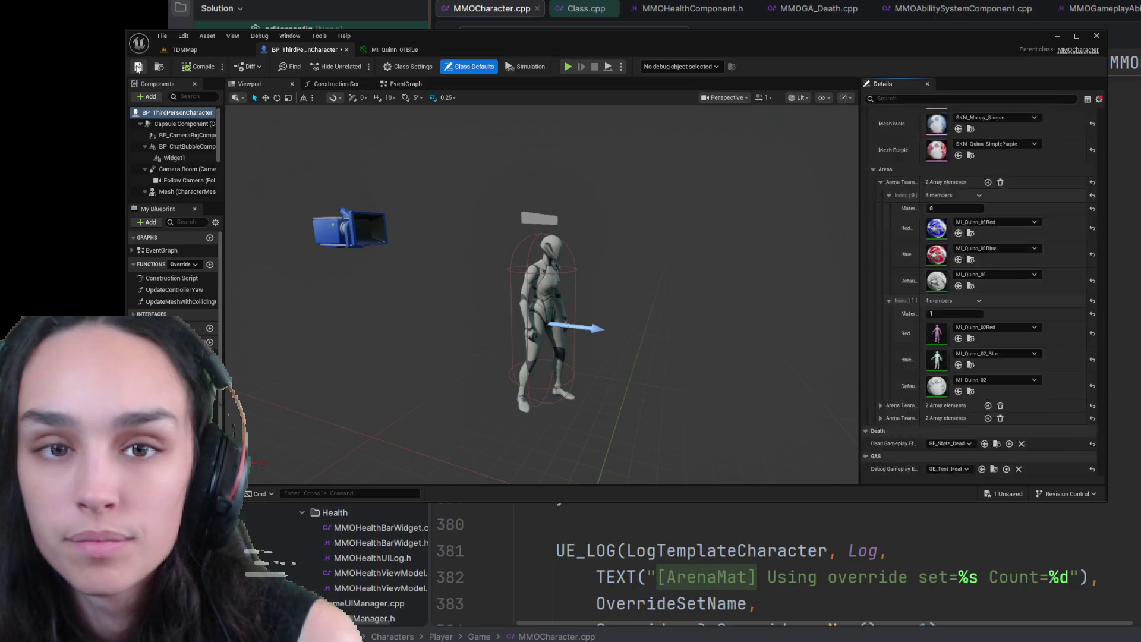
{"action": "scroll", "coordinate": [1007, 312], "scroll_direction": "down", "scroll_amount": 2}
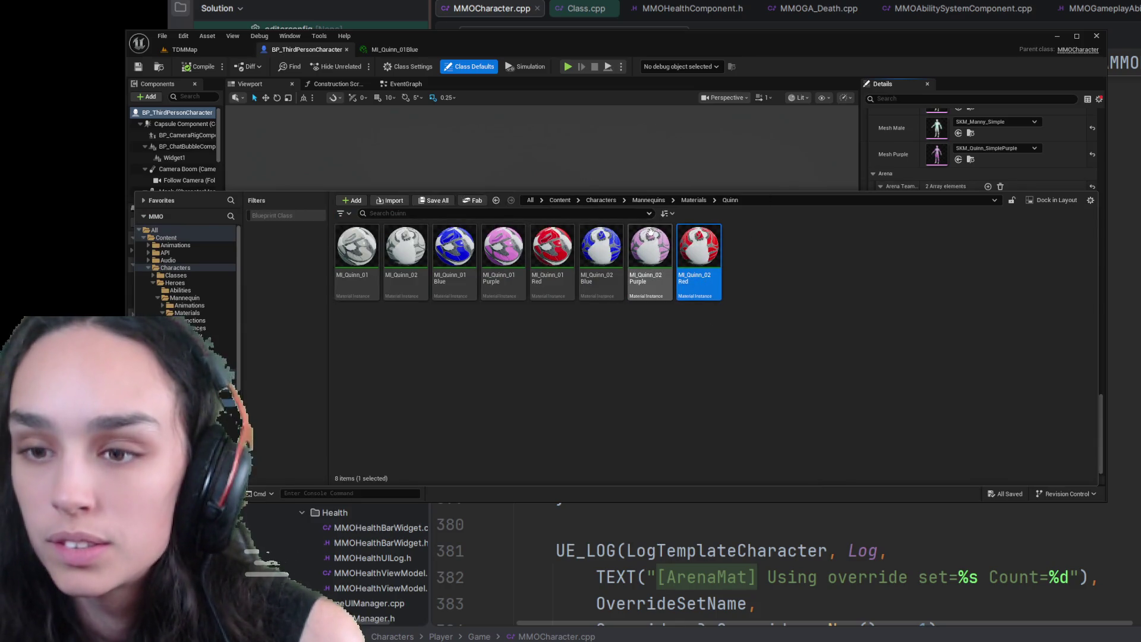
- Set the second Quinn entry's blue slot to MI_Quinn_02Blue, then compile and save
{"action": "left_click", "coordinate": [614, 244]}
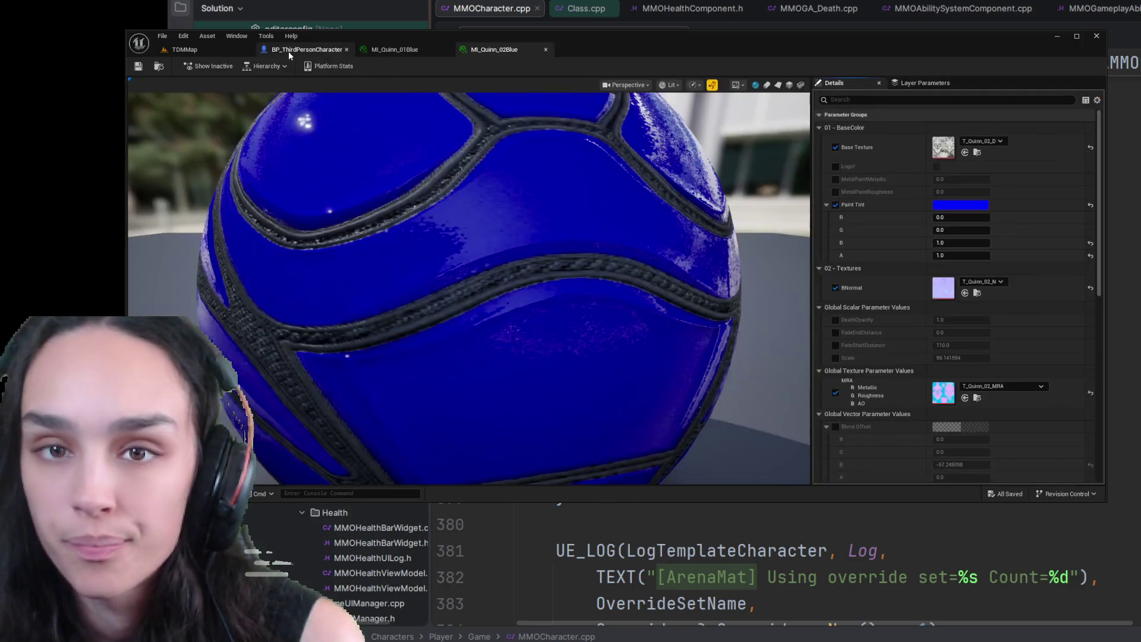
{"action": "left_click", "coordinate": [288, 51]}
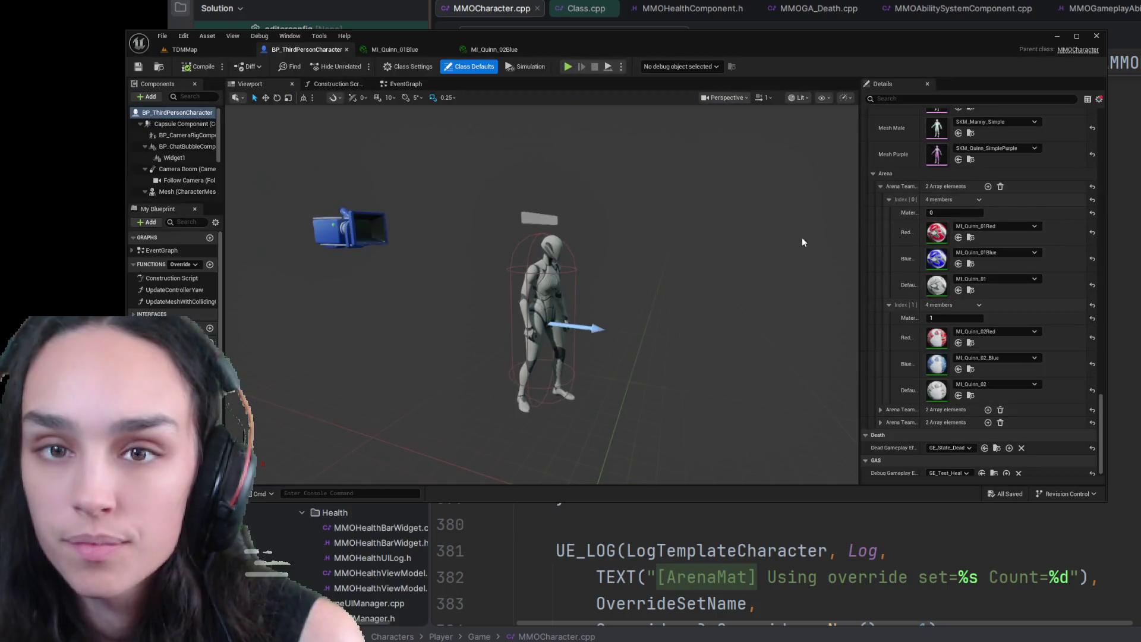
{"action": "left_click", "coordinate": [958, 369]}
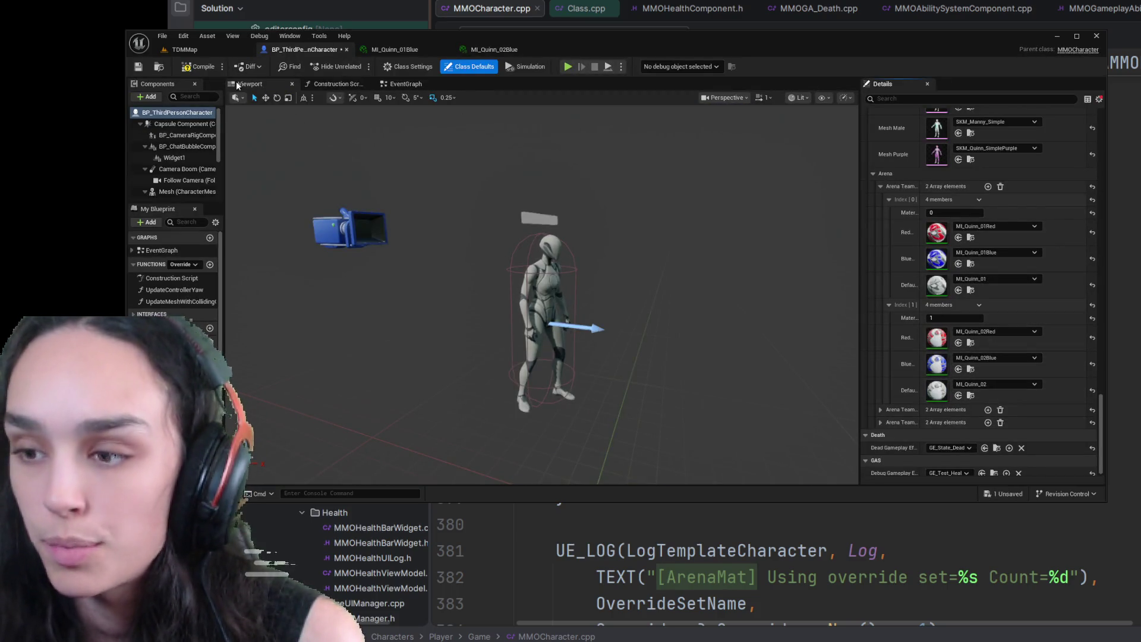
{"action": "left_click", "coordinate": [139, 67]}
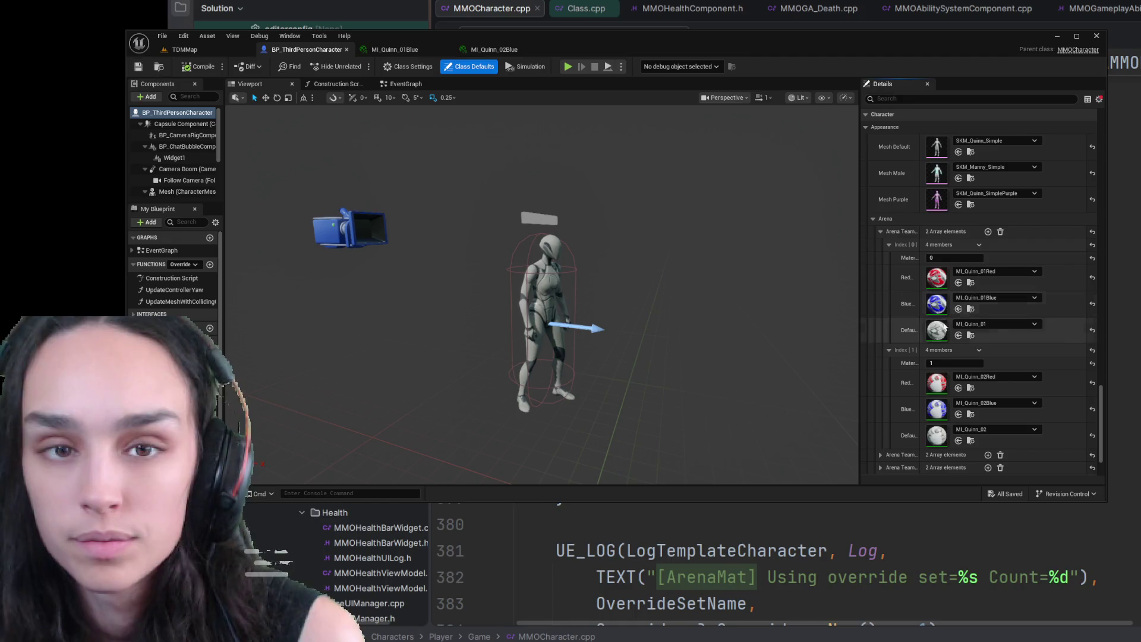
- Open MI_Quinn_02Blue to inspect it, then return to the TDMMap level's content assets
{"action": "left_click", "coordinate": [971, 415]}
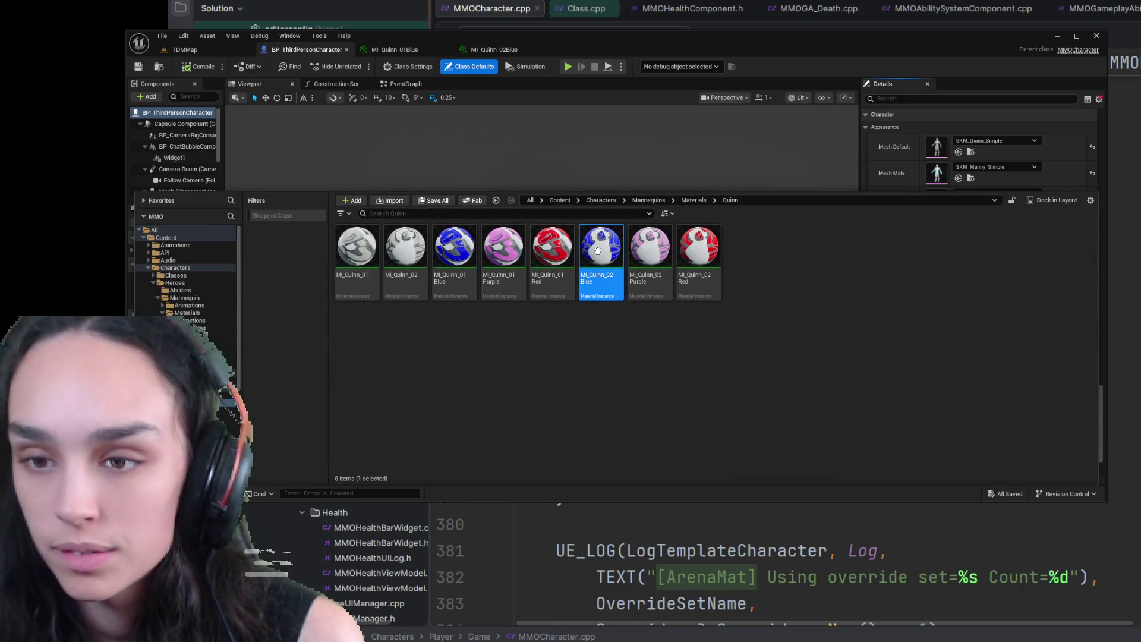
{"action": "double_click", "coordinate": [598, 251]}
{"action": "scroll", "coordinate": [892, 288], "scroll_direction": "down", "scroll_amount": 3}
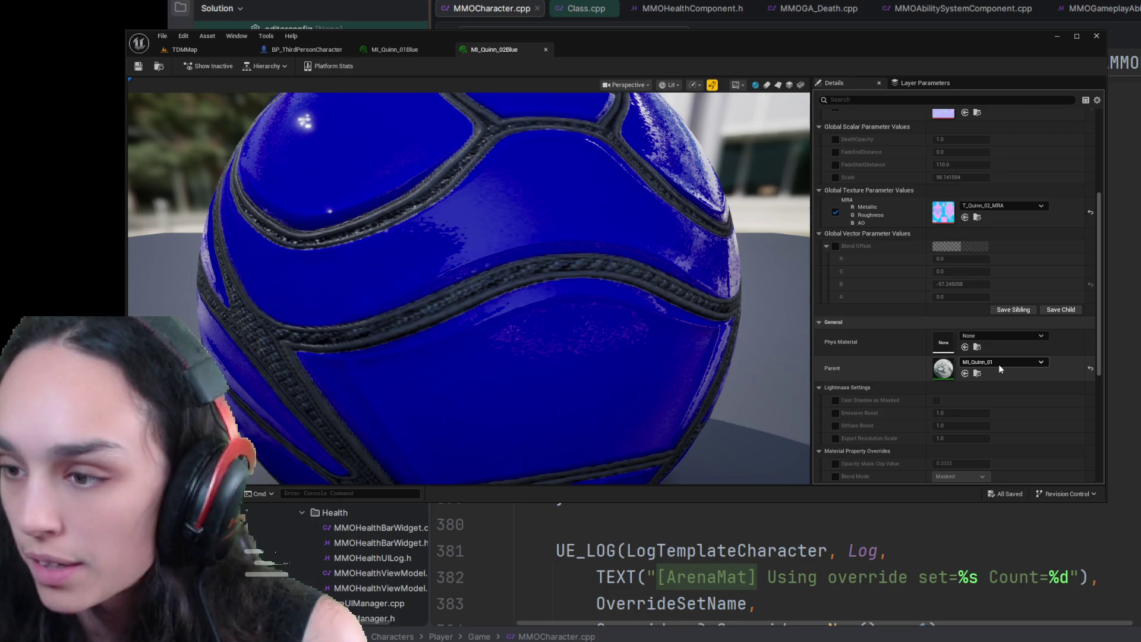
{"action": "left_click", "coordinate": [181, 50]}
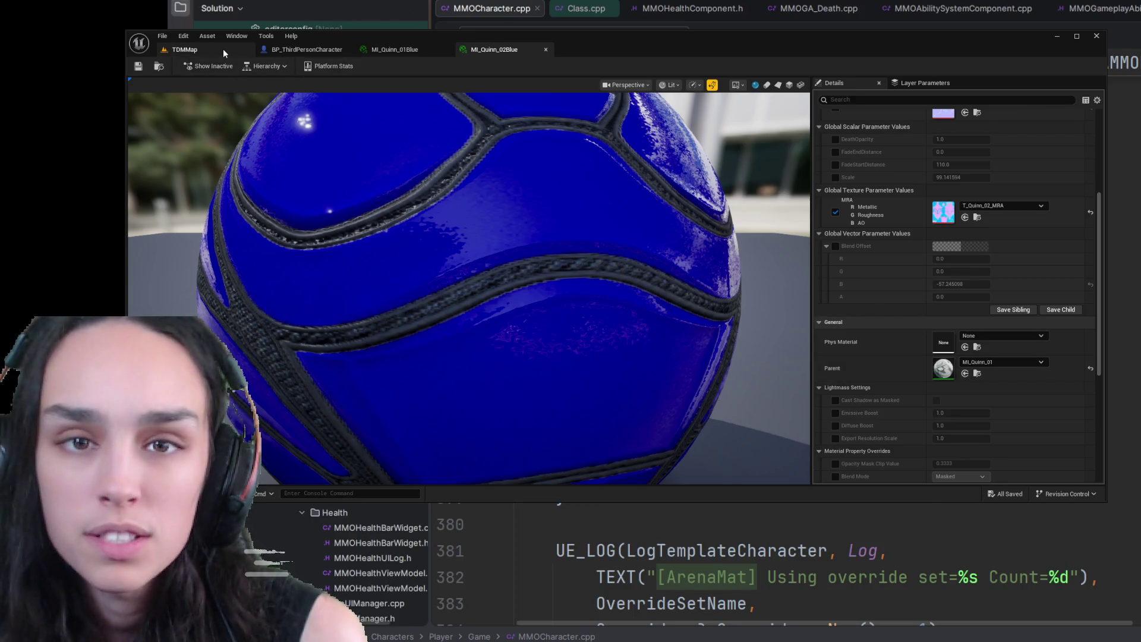
{"action": "key", "text": "ctrl+space"}
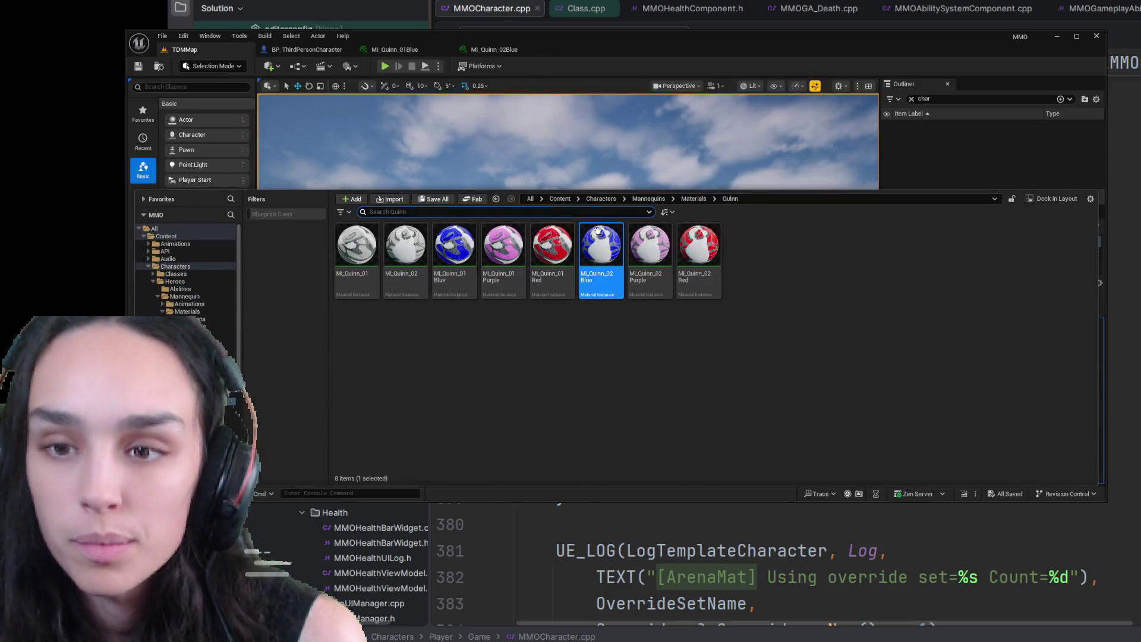
- Search the whole Content folder for 02Blue assets, then clear the filter and start play-in-editor
{"action": "left_click", "coordinate": [611, 310]}
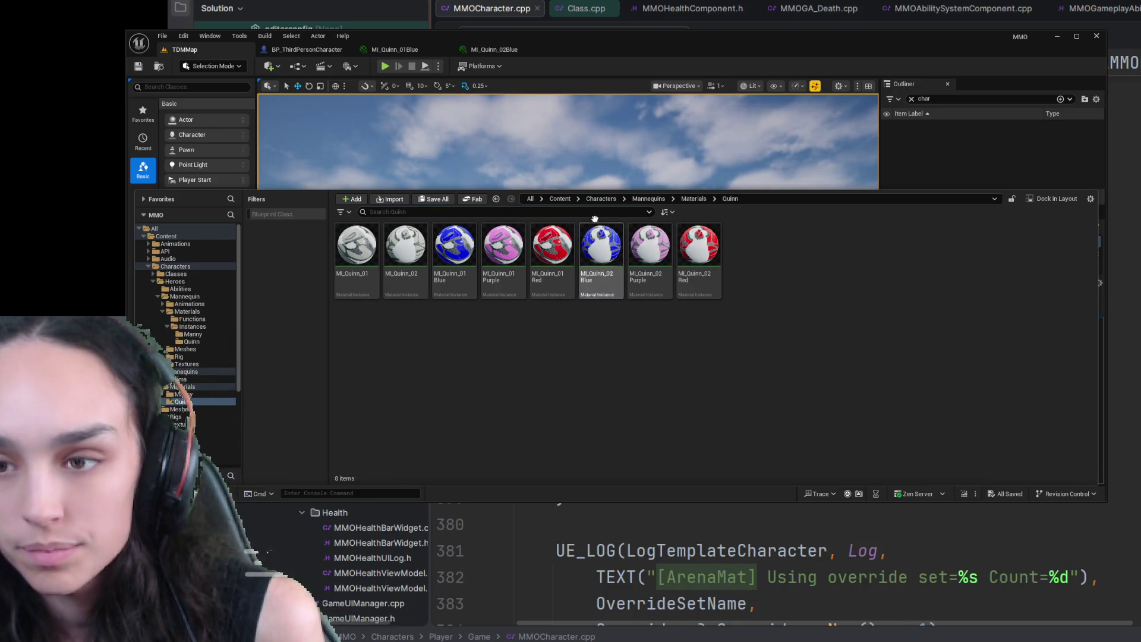
{"action": "left_click", "coordinate": [560, 199]}
{"action": "type", "text": "MI_Quinn_02Blue"}
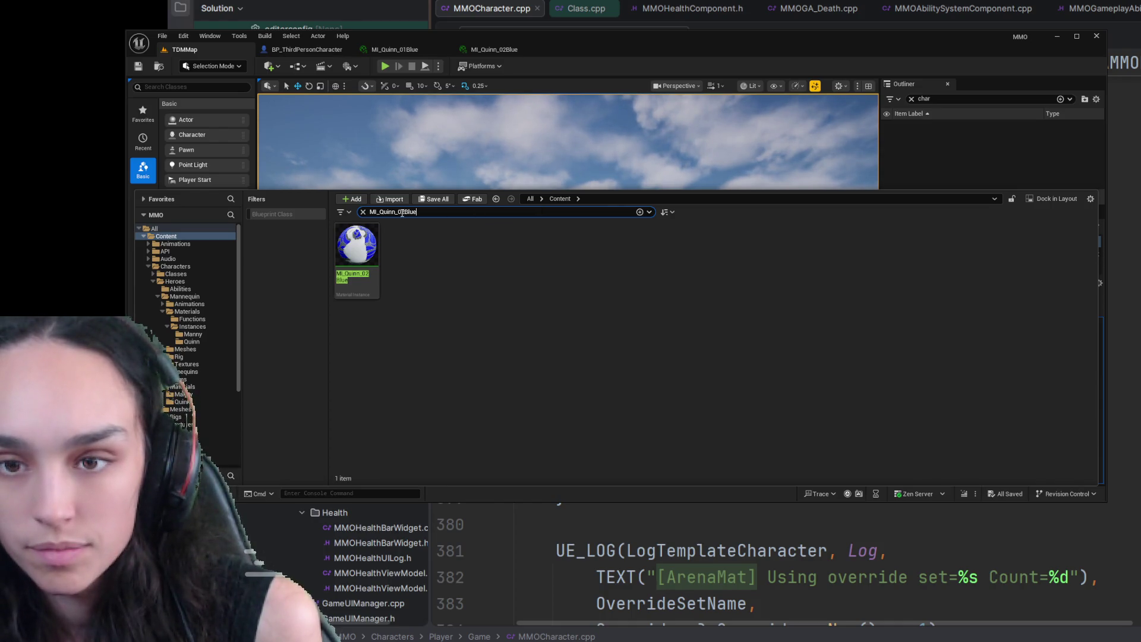
{"action": "left_click_drag", "start_coordinate": [400, 212], "coordinate": [369, 212]}
{"action": "key", "text": "BackSpace"}
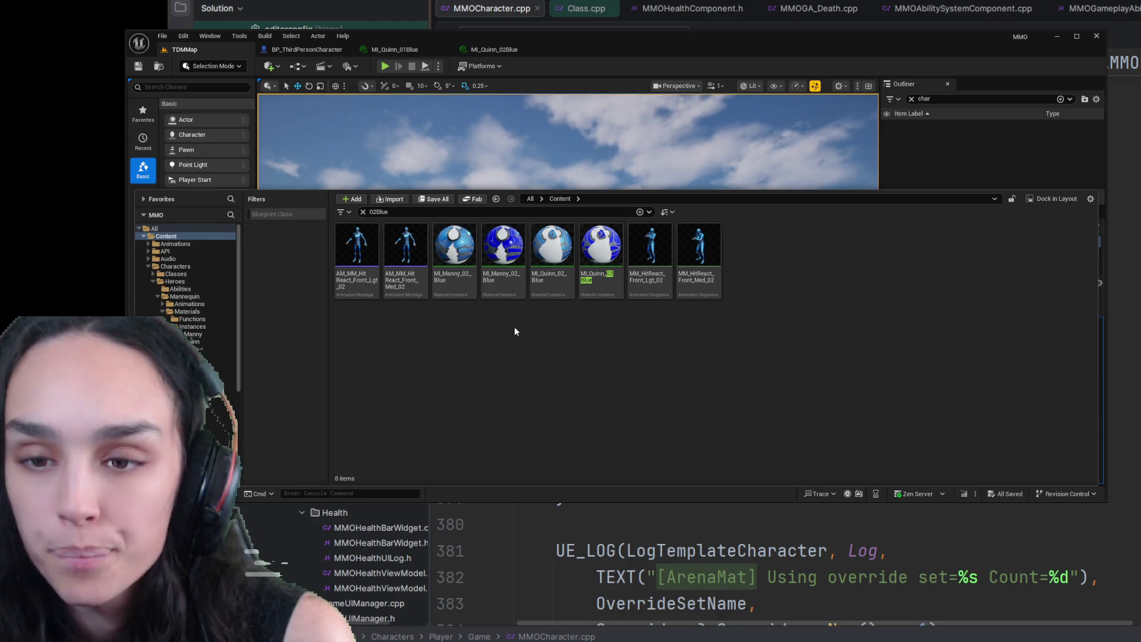
{"action": "left_click", "coordinate": [363, 212]}
{"action": "left_click", "coordinate": [385, 66]}
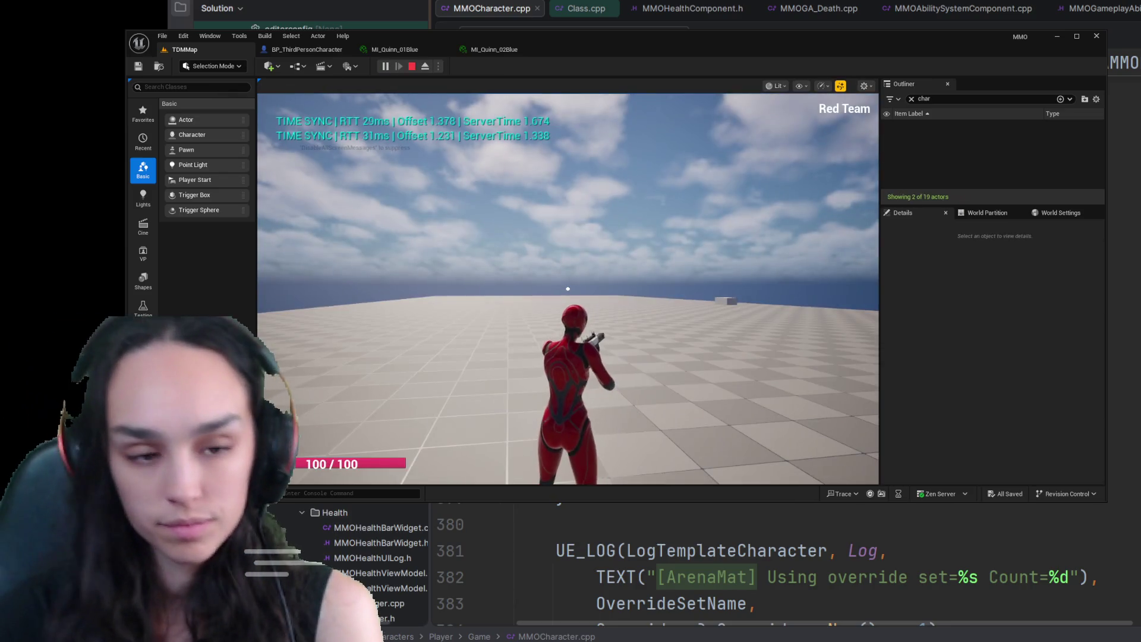
- Run DebugSetDeathOpacityZero on the blue-team character in play, then stop and reopen MI_Quinn_02Blue
{"action": "right_click", "coordinate": [568, 289]}
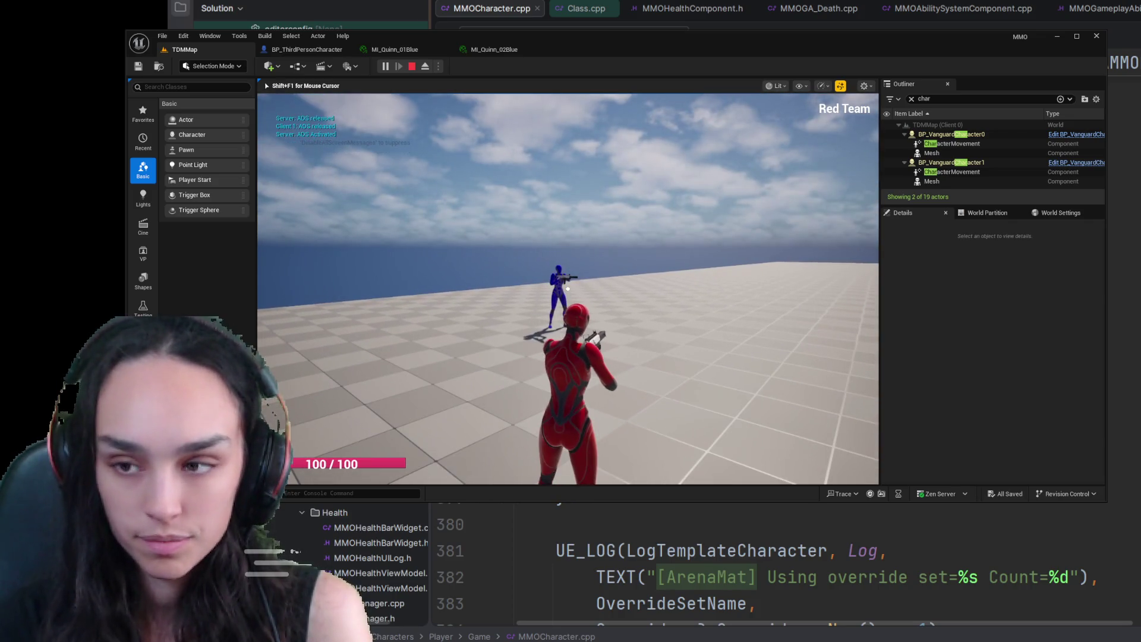
{"action": "left_click", "coordinate": [951, 135]}
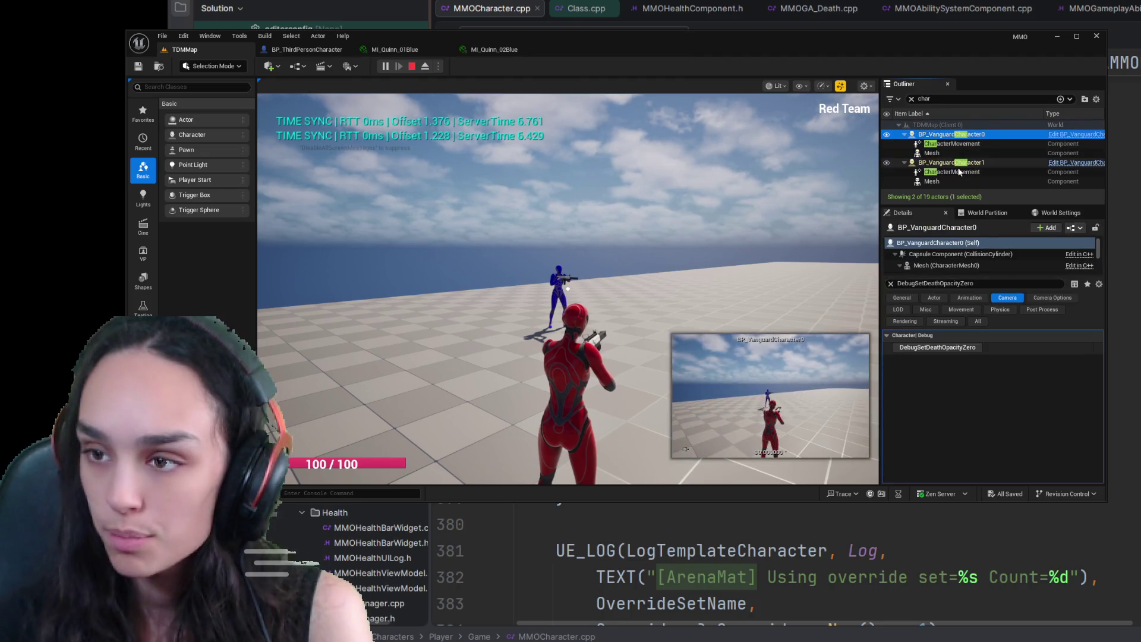
{"action": "left_click", "coordinate": [951, 163]}
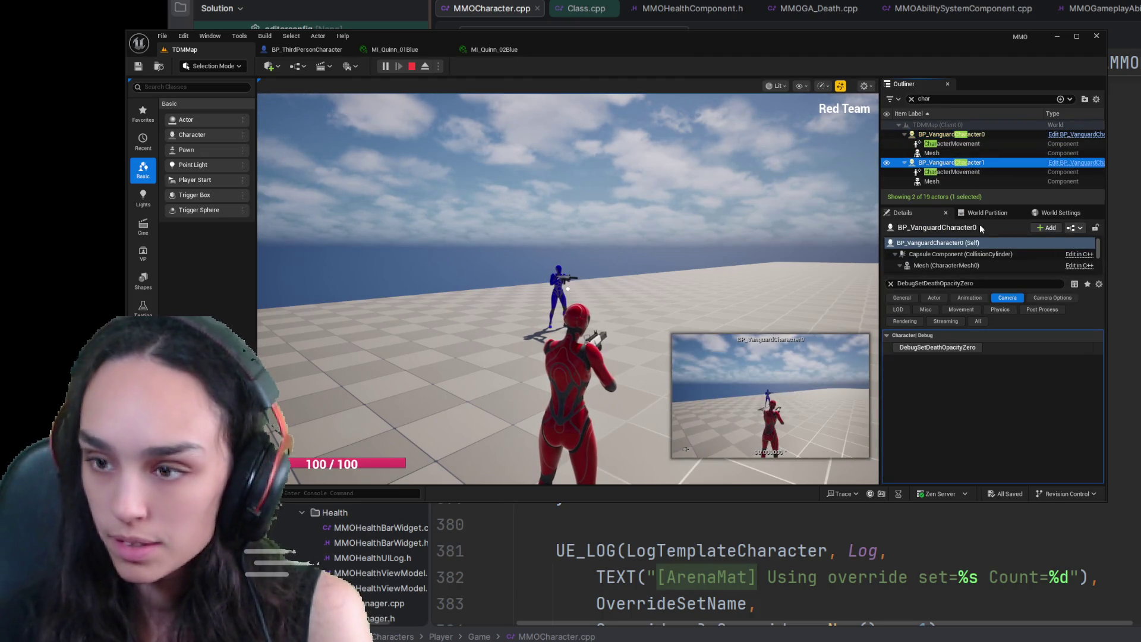
{"action": "left_click", "coordinate": [965, 348]}
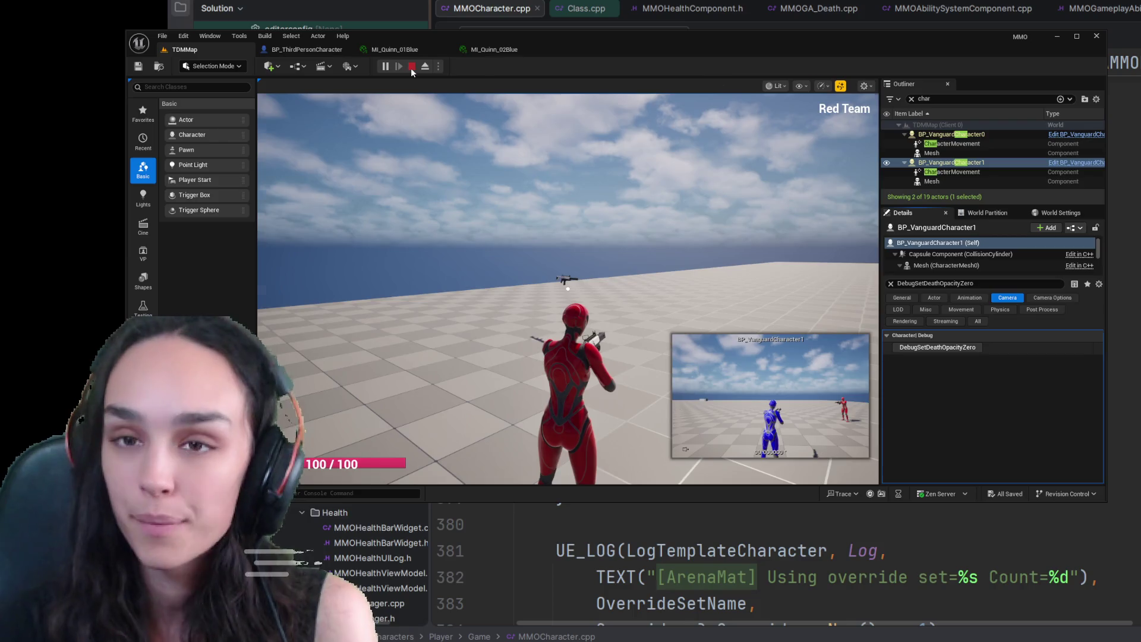
{"action": "left_click", "coordinate": [412, 66]}
{"action": "left_click", "coordinate": [479, 52]}
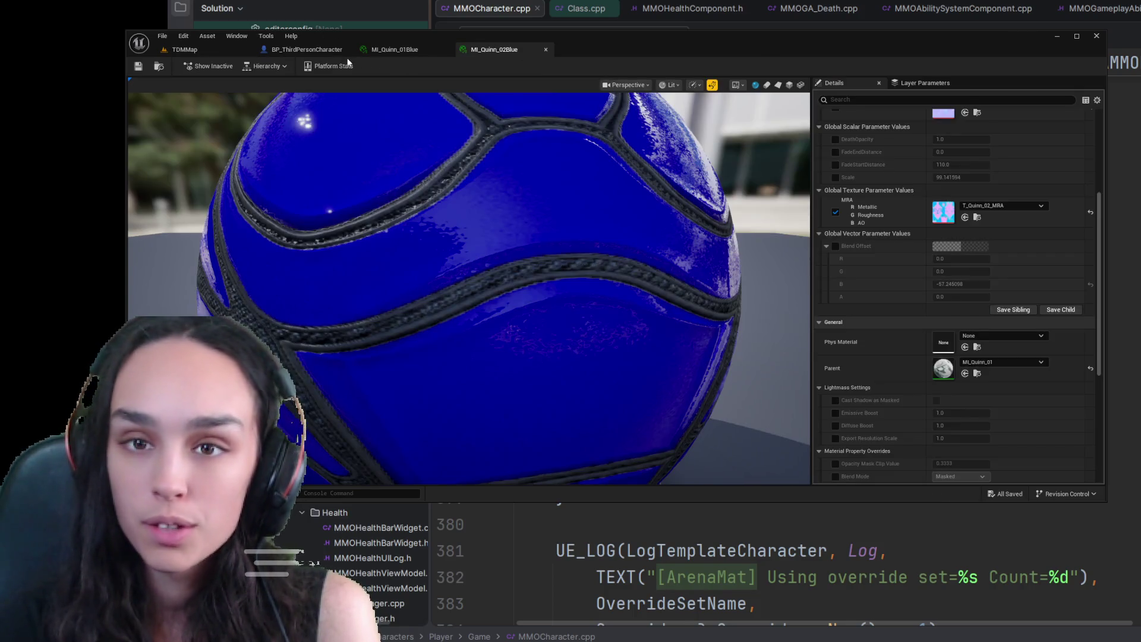
- In BP_ThirdPersonCharacter, expand the second Arena Team's material entries including Index 1
{"action": "left_click", "coordinate": [306, 49]}
{"action": "left_click", "coordinate": [880, 406]}
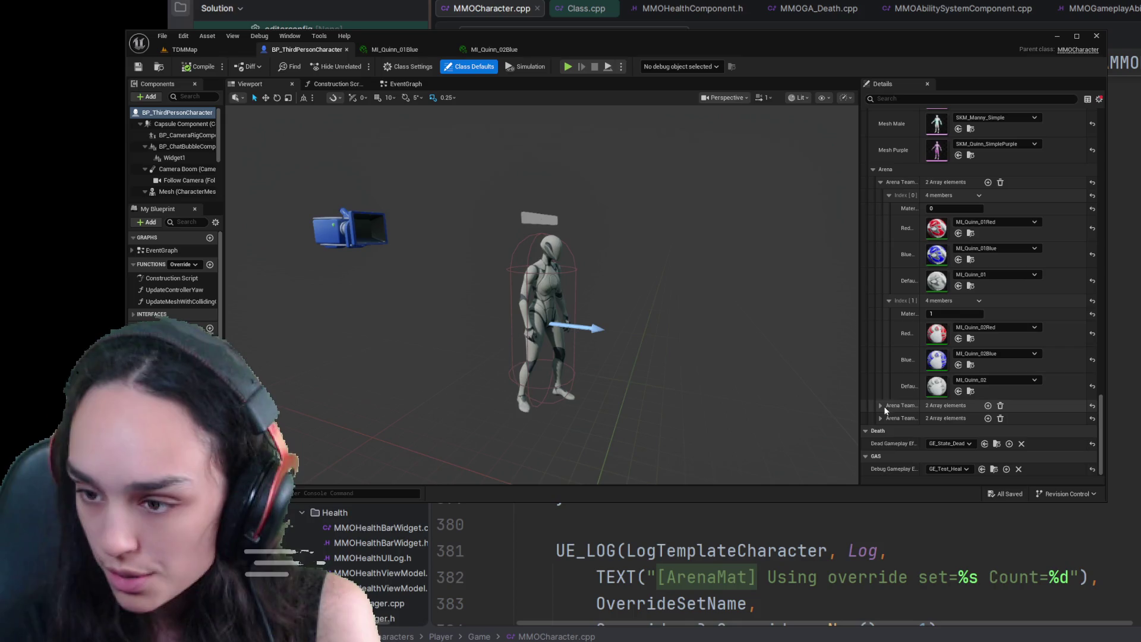
{"action": "left_click", "coordinate": [880, 405]}
{"action": "scroll", "coordinate": [886, 394], "scroll_direction": "down", "scroll_amount": 3}
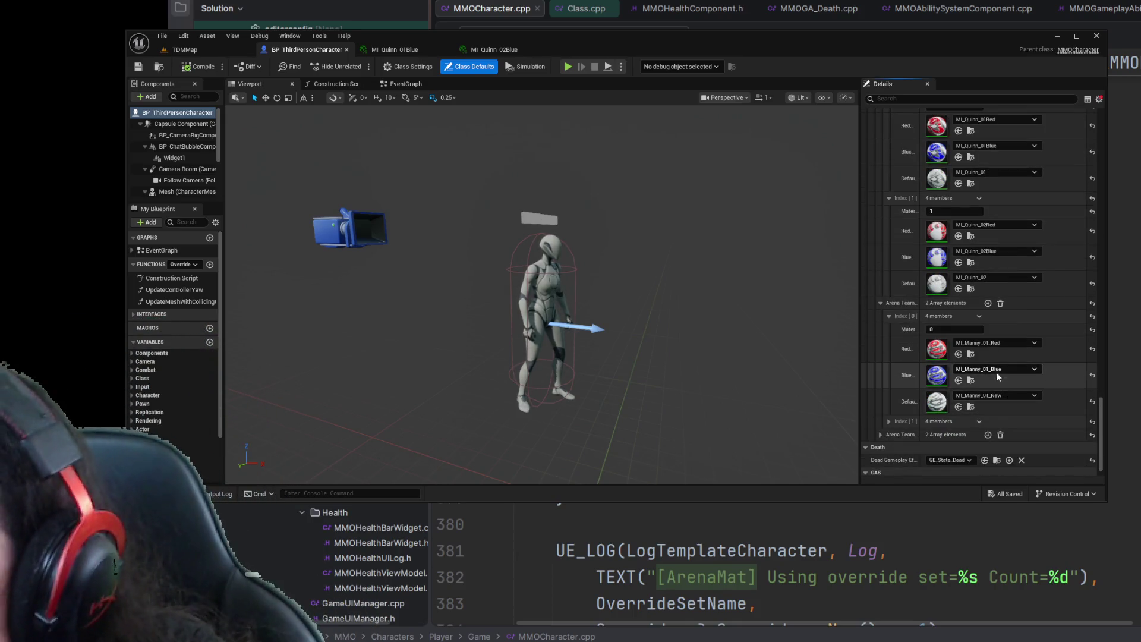
{"action": "left_click", "coordinate": [889, 421]}
{"action": "scroll", "coordinate": [894, 419], "scroll_direction": "down", "scroll_amount": 3}
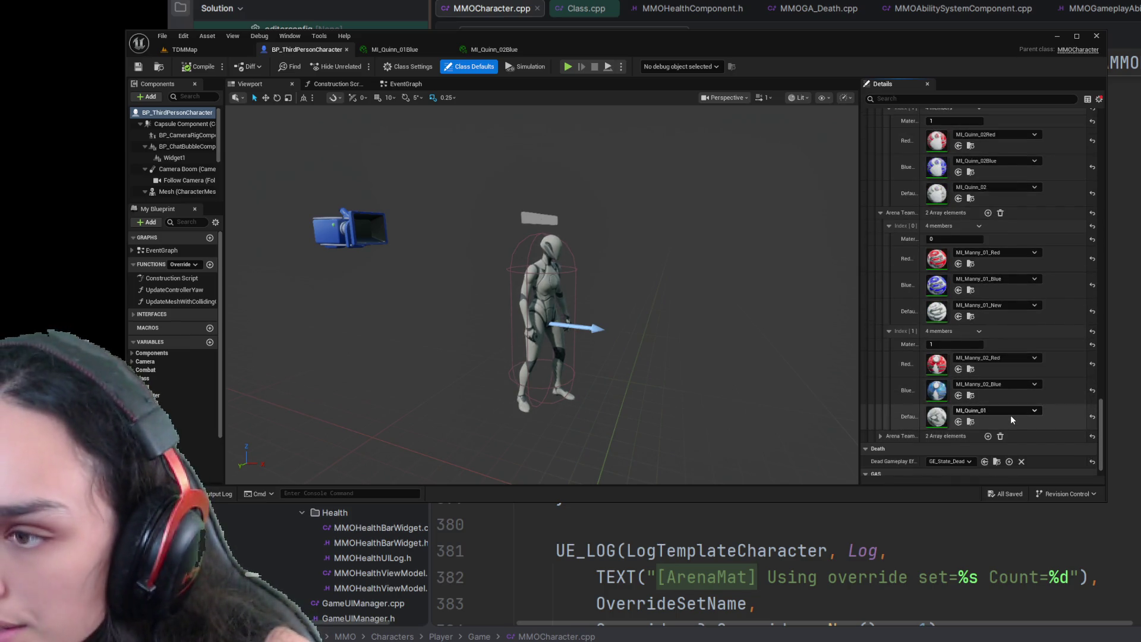
{"action": "scroll", "coordinate": [908, 344], "scroll_direction": "up", "scroll_amount": 5}
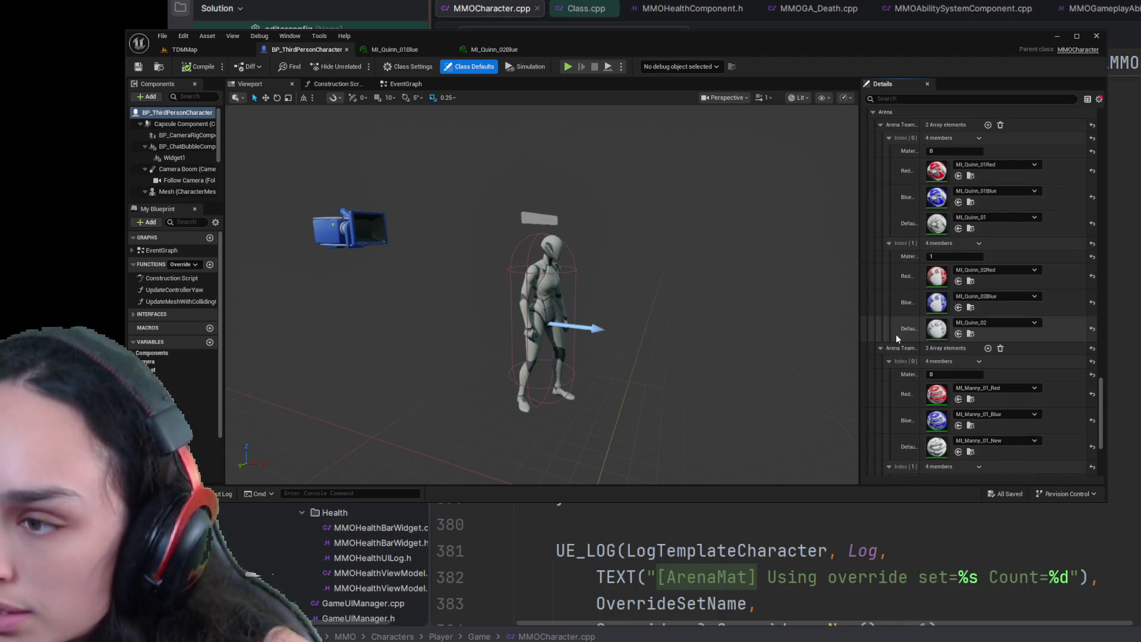
- Collapse the second Arena Team array and expand the third team's first entry
{"action": "left_click", "coordinate": [880, 348]}
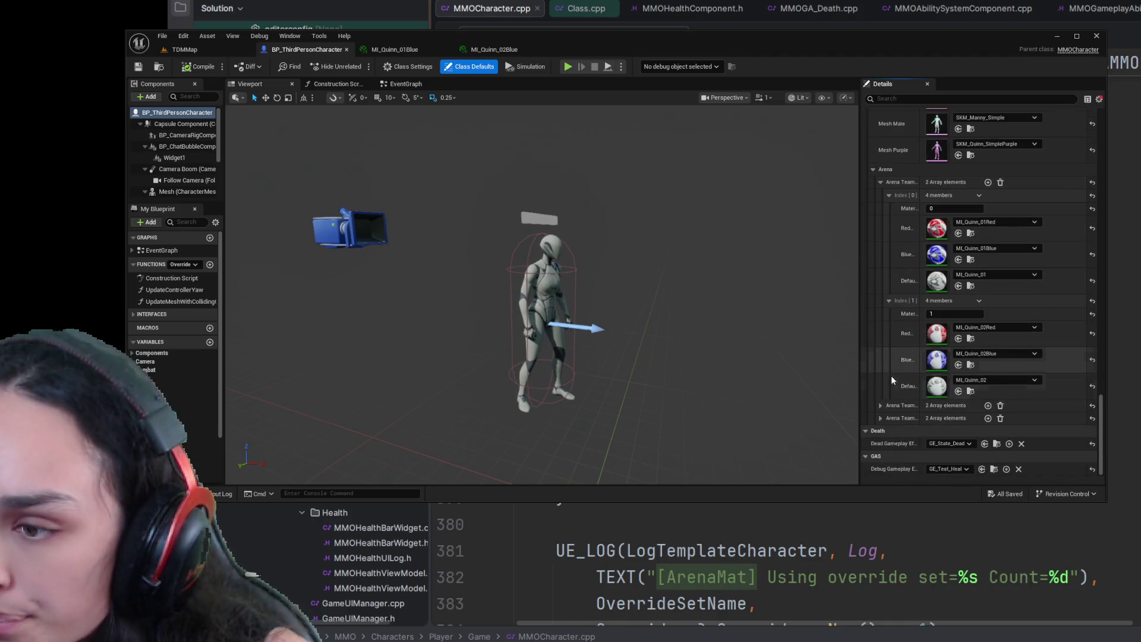
{"action": "left_click", "coordinate": [881, 418]}
{"action": "scroll", "coordinate": [882, 419], "scroll_direction": "down", "scroll_amount": 1}
{"action": "left_click", "coordinate": [888, 407]}
{"action": "scroll", "coordinate": [888, 408], "scroll_direction": "down", "scroll_amount": 3}
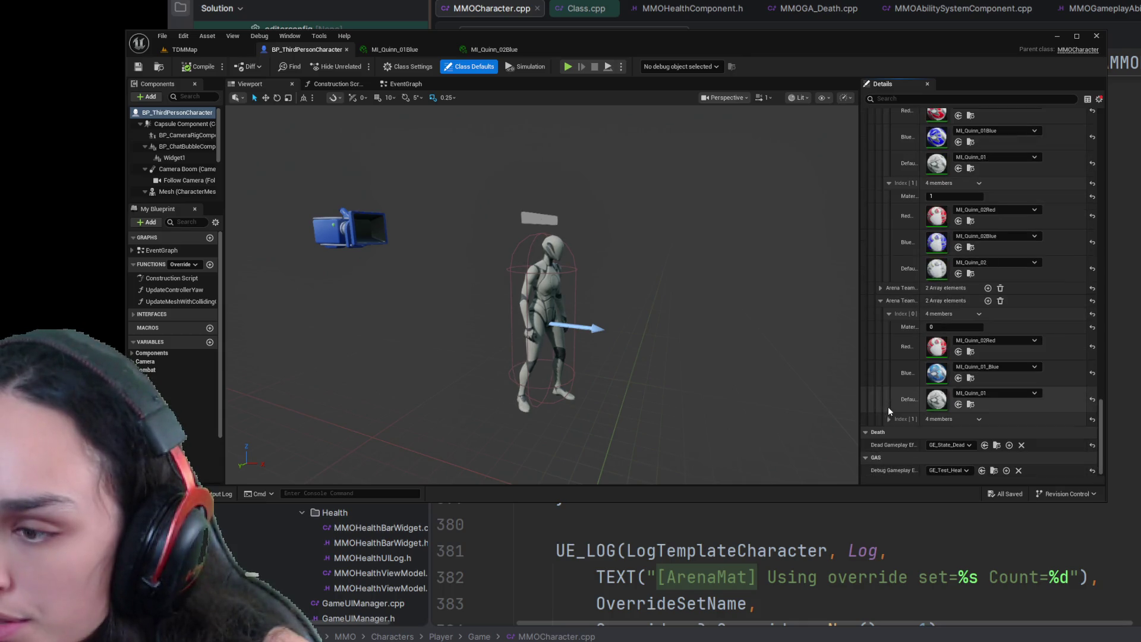
{"action": "scroll", "coordinate": [986, 367], "scroll_direction": "up", "scroll_amount": 3}
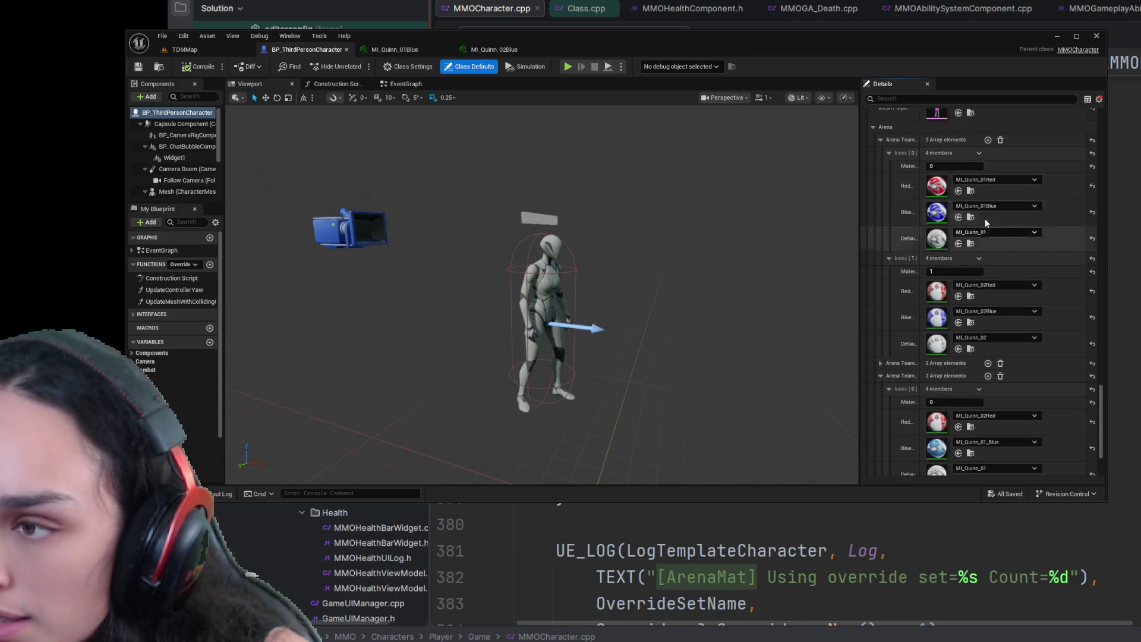
- Set the third team's first blue slot to MI_Quinn_01Blue
{"action": "left_click", "coordinate": [971, 217]}
{"action": "double_click", "coordinate": [474, 258]}
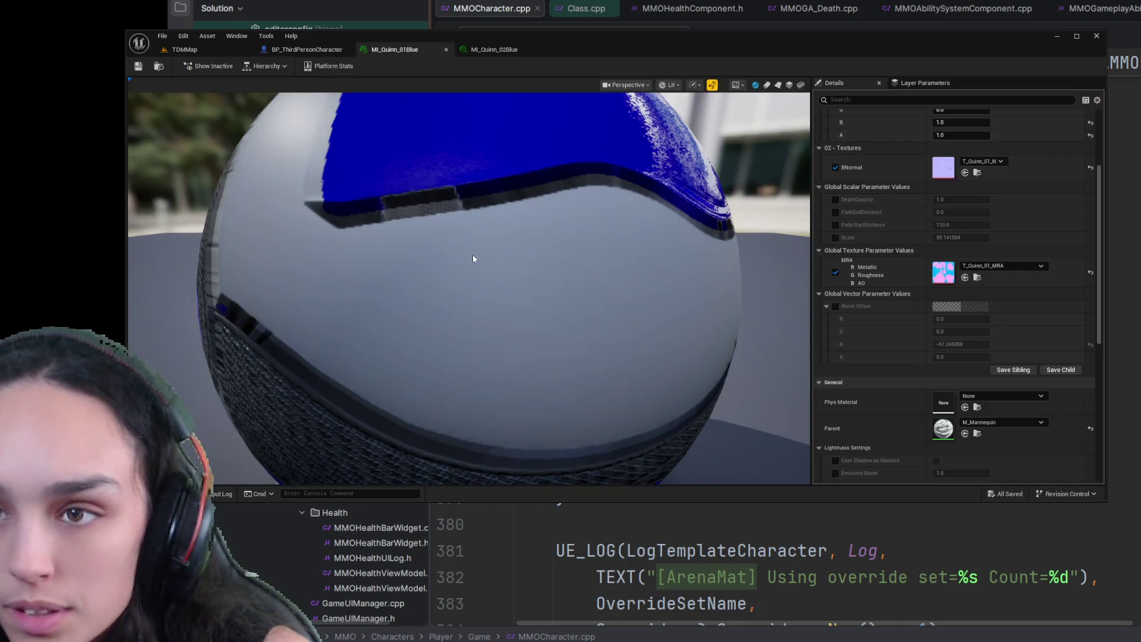
{"action": "left_click", "coordinate": [305, 49]}
{"action": "left_click", "coordinate": [958, 376]}
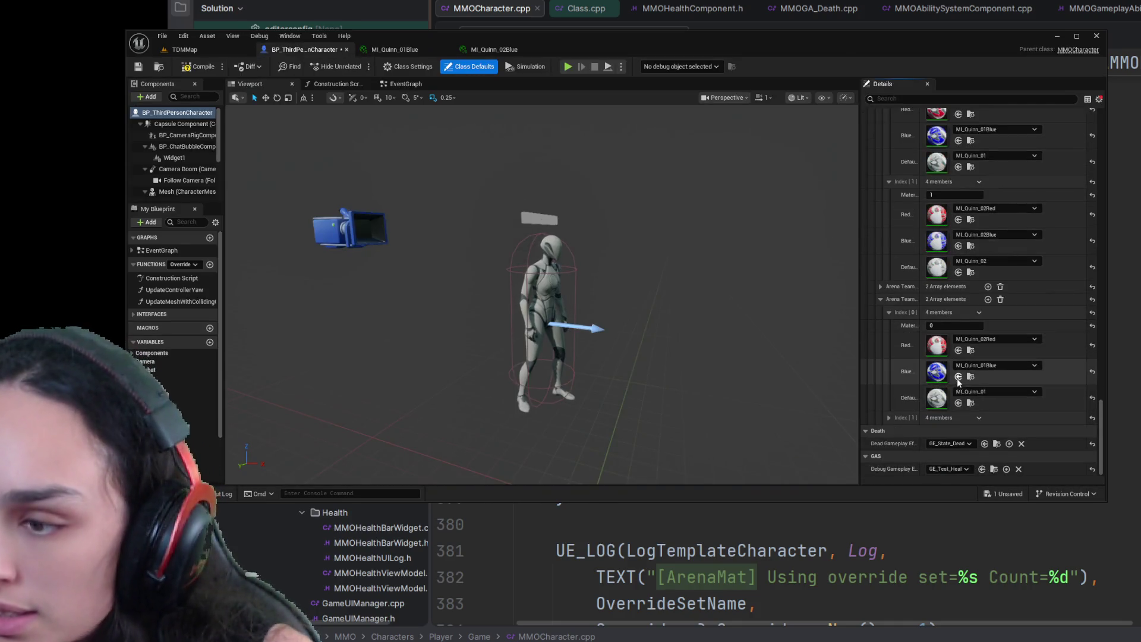
- Assign MI_Quinn_02Blue to the Index 1 entry's blue slot, then compile and save the blueprint
{"action": "left_click", "coordinate": [889, 418]}
{"action": "scroll", "coordinate": [892, 416], "scroll_direction": "down", "scroll_amount": 3}
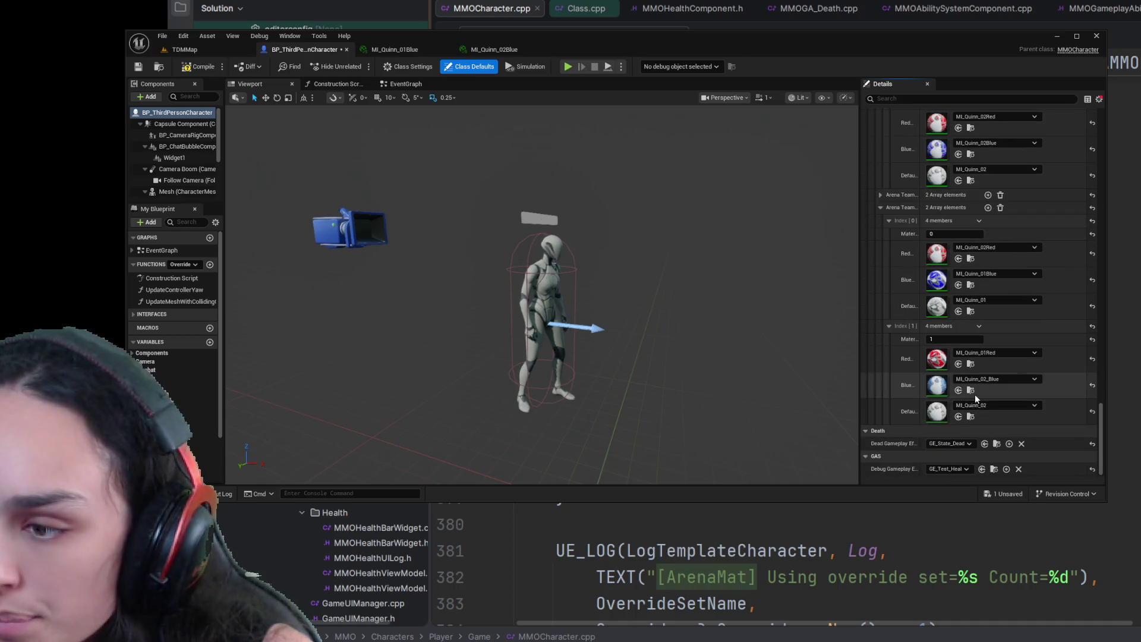
{"action": "scroll", "coordinate": [975, 284], "scroll_direction": "up", "scroll_amount": 4}
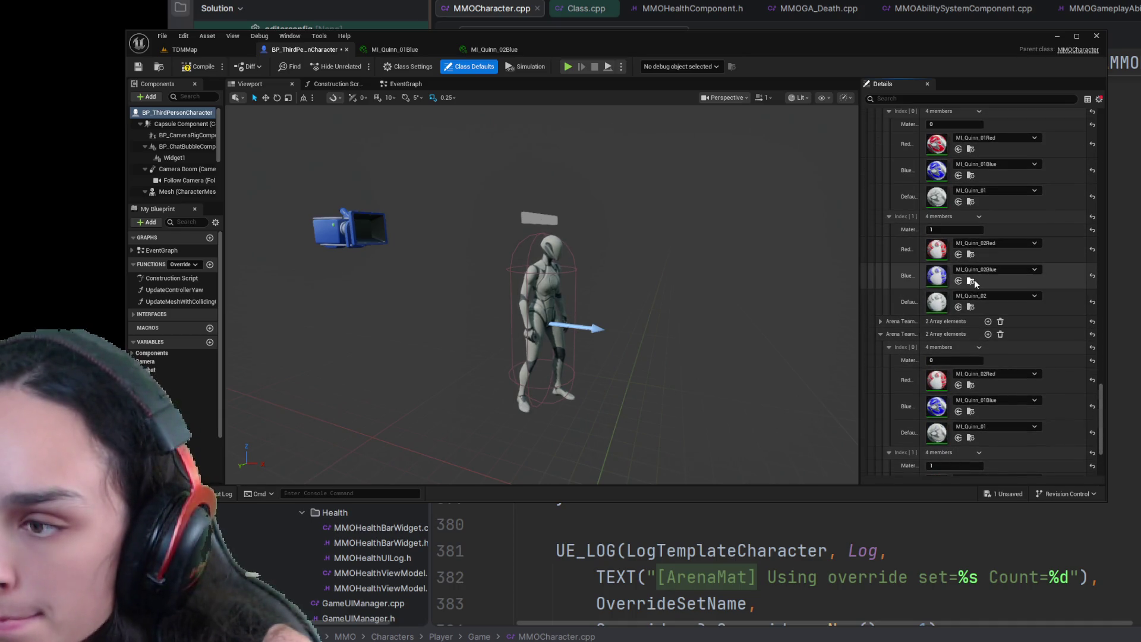
{"action": "left_click", "coordinate": [971, 280]}
{"action": "double_click", "coordinate": [599, 254]}
{"action": "left_click", "coordinate": [304, 50]}
{"action": "scroll", "coordinate": [973, 390], "scroll_direction": "down", "scroll_amount": 3}
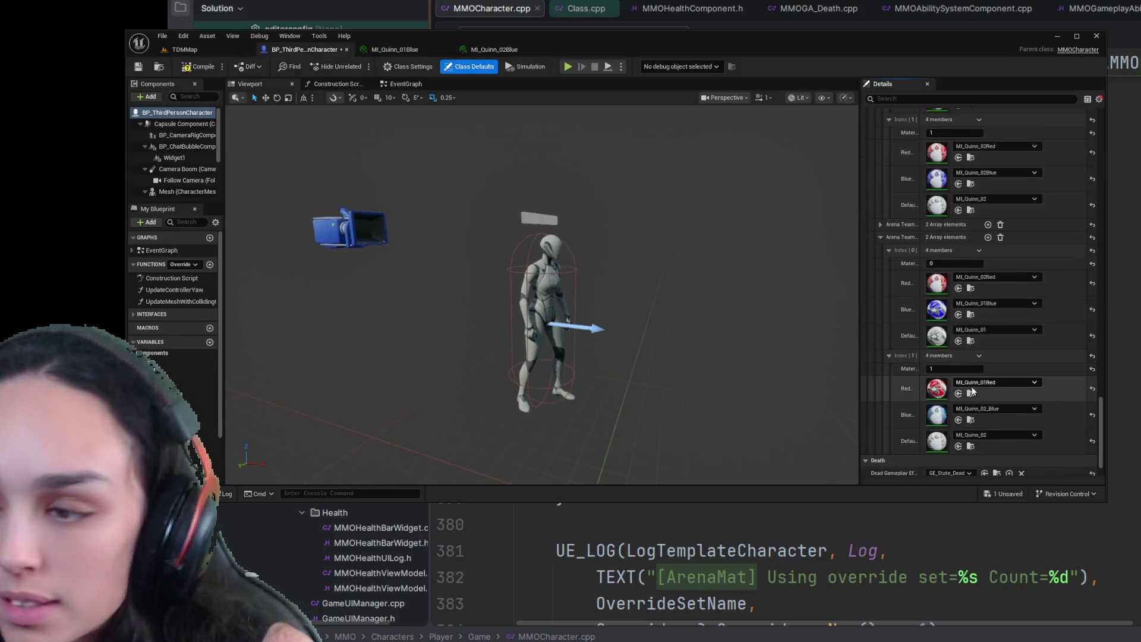
{"action": "scroll", "coordinate": [973, 390], "scroll_direction": "down", "scroll_amount": 2}
{"action": "left_click", "coordinate": [958, 390]}
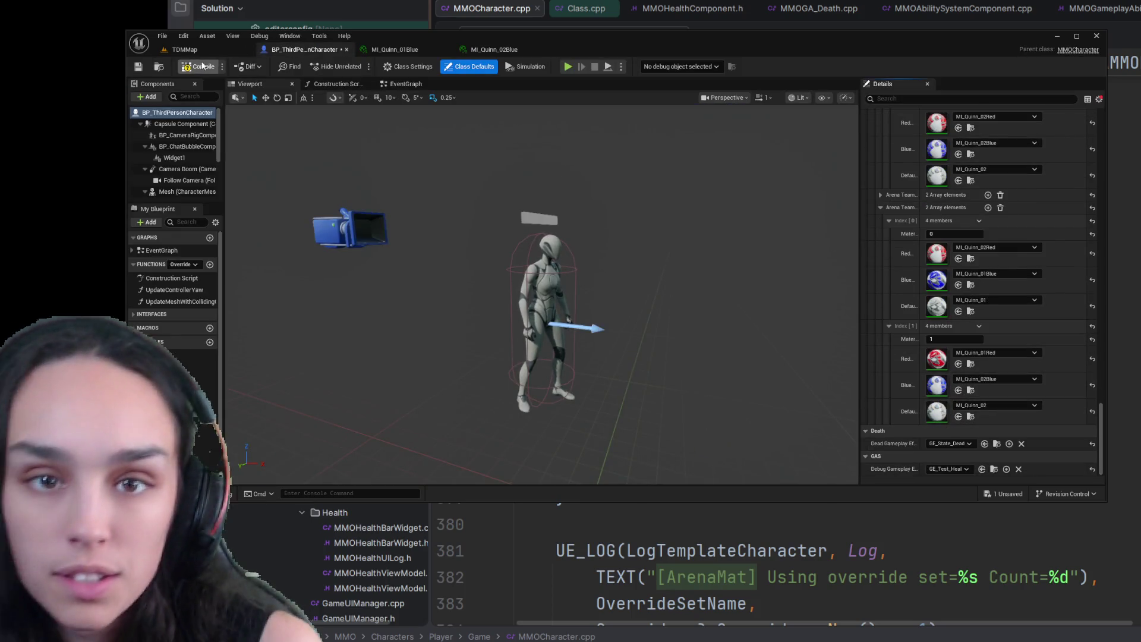
{"action": "left_click", "coordinate": [202, 66]}
{"action": "left_click", "coordinate": [138, 66]}
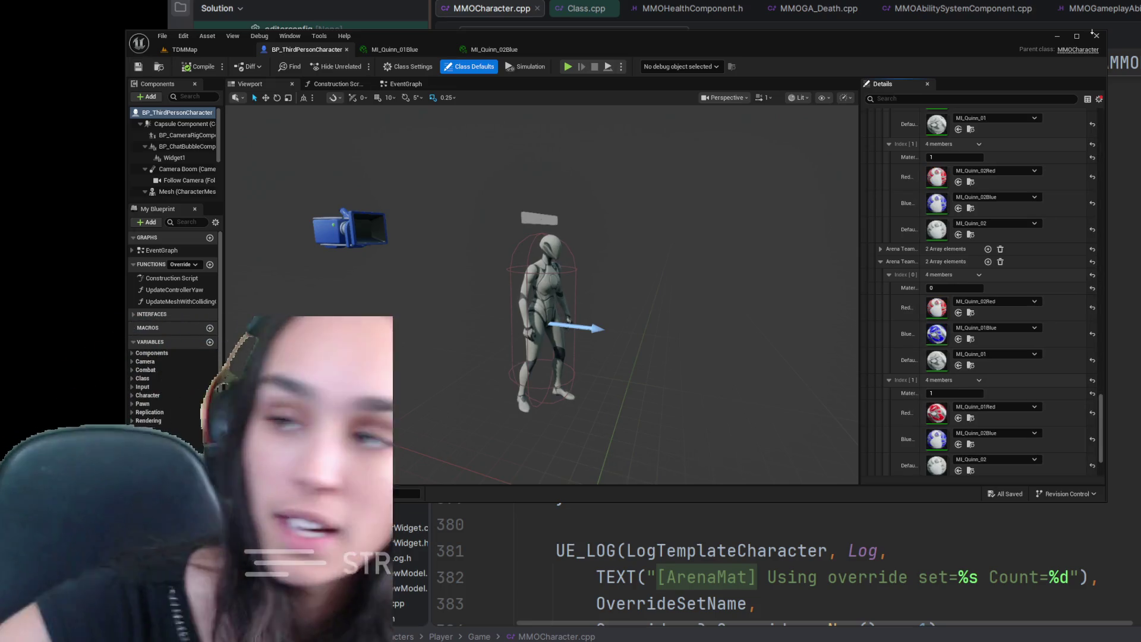
- Delete the DebugSetDeathOpacityZero function from MMOCharacter.cpp
{"action": "key", "text": "alt+Tab"}
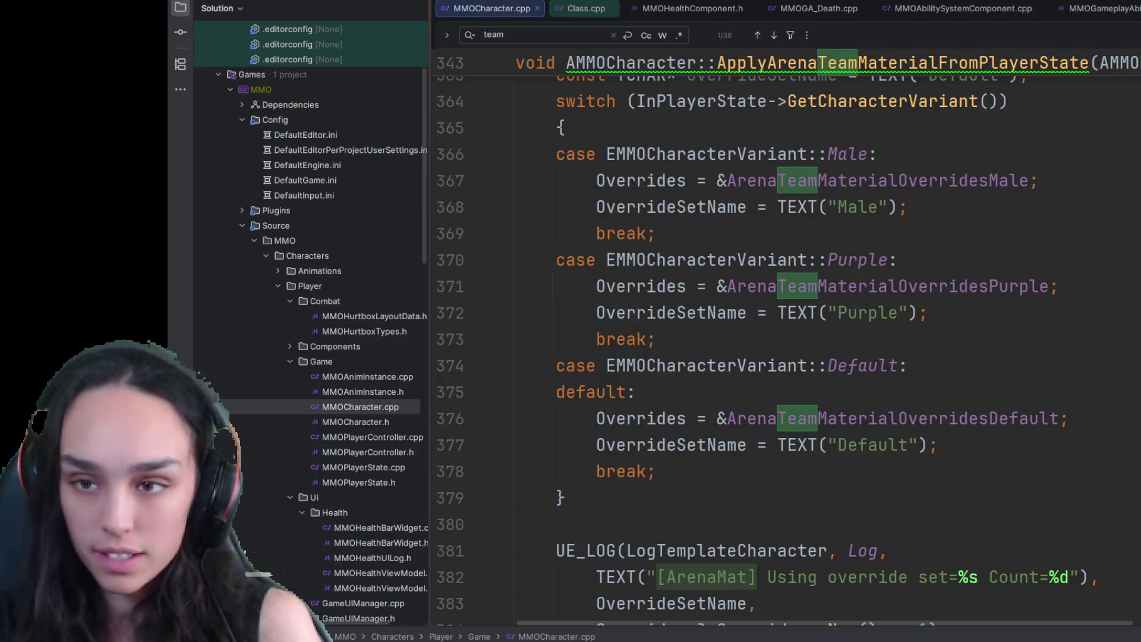
{"action": "scroll", "coordinate": [1088, 440], "scroll_direction": "down", "scroll_amount": 20}
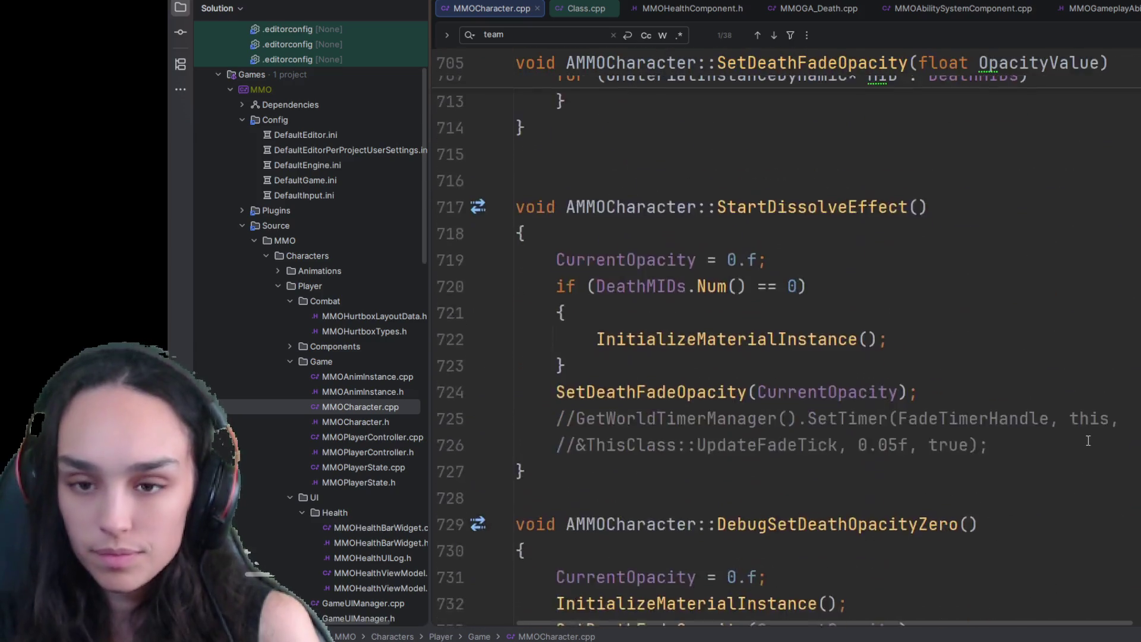
{"action": "scroll", "coordinate": [1088, 441], "scroll_direction": "down", "scroll_amount": 7}
{"action": "left_click", "coordinate": [874, 391]}
{"action": "scroll", "coordinate": [862, 395], "scroll_direction": "up", "scroll_amount": 1}
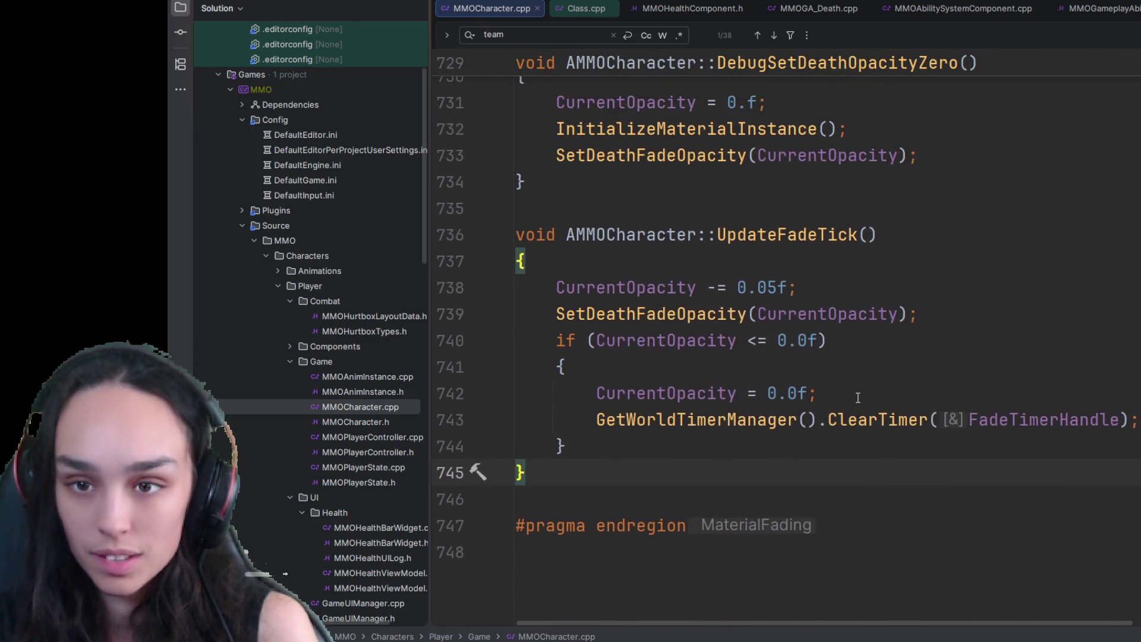
{"action": "scroll", "coordinate": [858, 397], "scroll_direction": "up", "scroll_amount": 3}
{"action": "left_click_drag", "start_coordinate": [450, 419], "coordinate": [452, 295]}
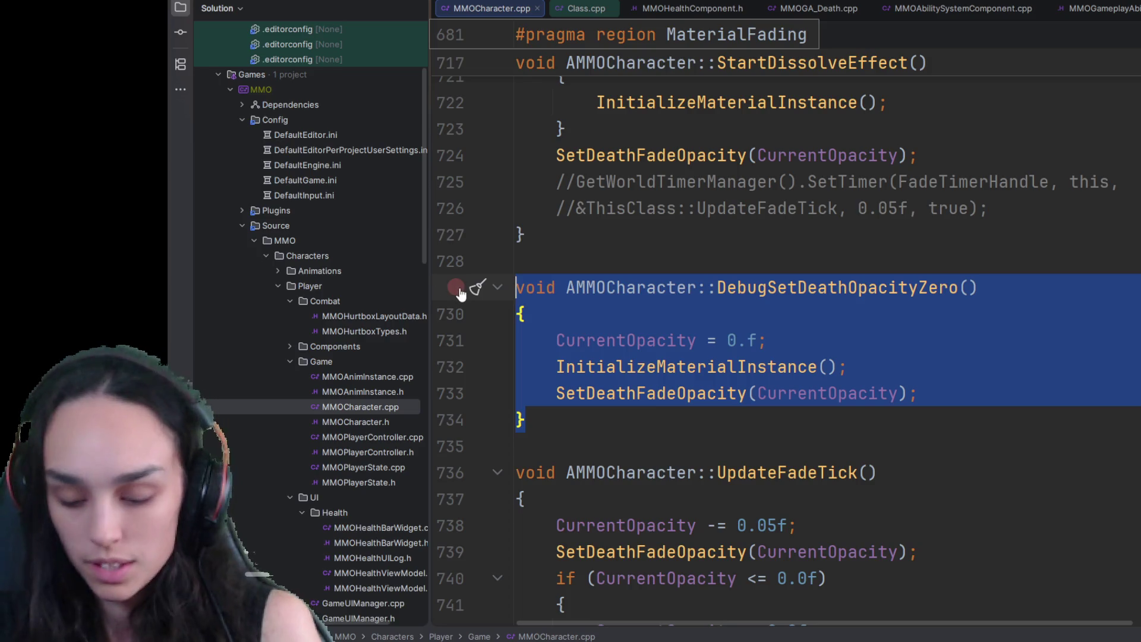
{"action": "key", "text": "BackSpace"}
- Remove the DebugSetDeathOpacityZero declaration from MMOCharacter.h
{"action": "key", "text": "alt+o"}
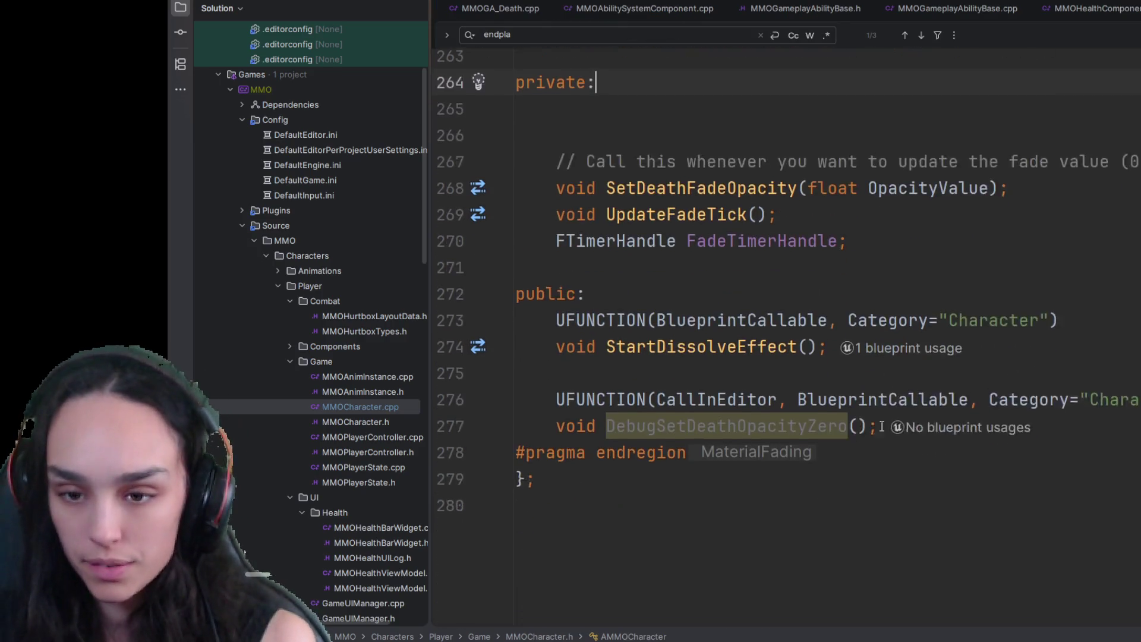
{"action": "left_click_drag", "start_coordinate": [862, 407], "coordinate": [517, 375]}
{"action": "key", "text": "BackSpace"}
{"action": "key", "text": "BackSpace"}
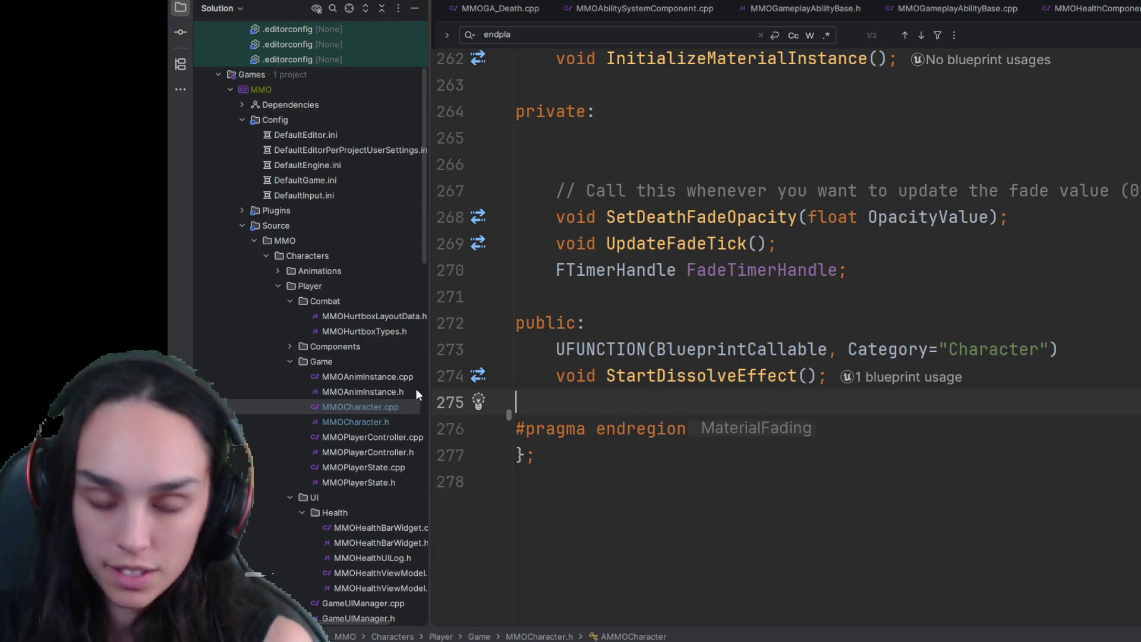
{"action": "key", "text": "alt+o"}
- Delete the old opacity code in StartDissolveEffect and begin uncommenting the SetTimer lines
{"action": "scroll", "coordinate": [813, 378], "scroll_direction": "up", "scroll_amount": 3}
{"action": "mouse_move", "coordinate": [948, 389]}
{"action": "left_mouse_down"}
{"action": "mouse_move", "coordinate": [475, 365]}
{"action": "mouse_move", "coordinate": [436, 300]}
{"action": "mouse_move", "coordinate": [433, 264]}
{"action": "left_mouse_up"}
{"action": "key", "text": "BackSpace"}
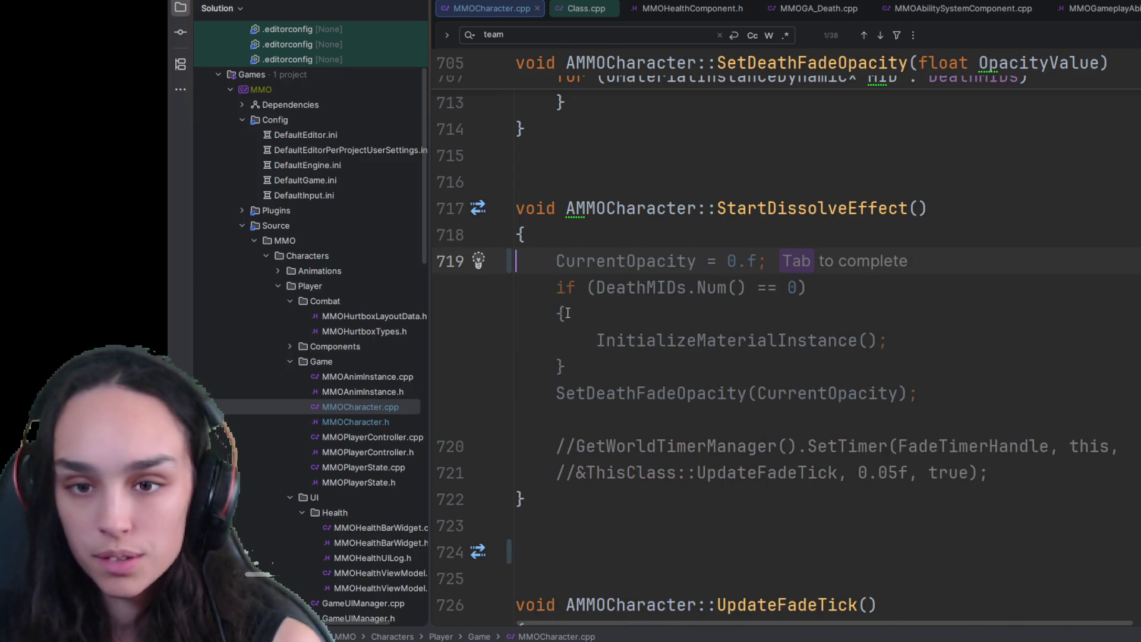
{"action": "key", "text": "Down"}
{"action": "key", "text": "Down"}
{"action": "key", "text": "Down"}
{"action": "left_click", "coordinate": [577, 288]}
{"action": "key", "text": "BackSpace"}
{"action": "key", "text": "BackSpace"}
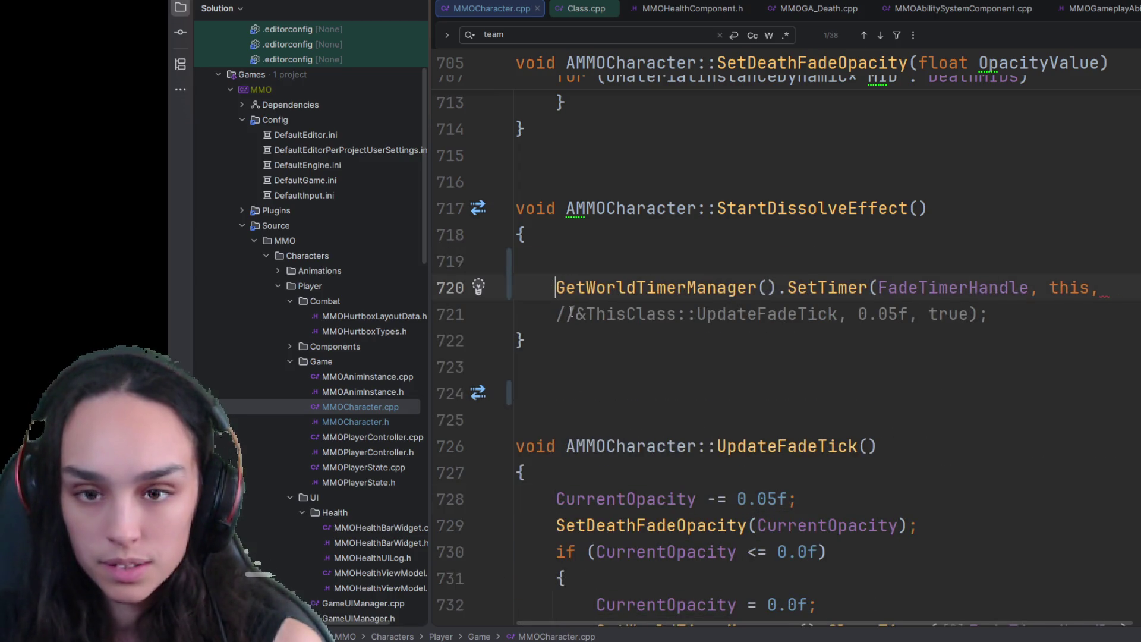
- Finish uncommenting the SetTimer line that loops UpdateFadeTick every 0.05f
{"action": "key", "text": "Down"}
{"action": "key", "text": "Delete"}
{"action": "key", "text": "Delete"}
{"action": "left_click", "coordinate": [525, 340]}
{"action": "scroll", "coordinate": [615, 395], "scroll_direction": "down", "scroll_amount": 2}
{"action": "scroll", "coordinate": [785, 441], "scroll_direction": "down", "scroll_amount": 1}
{"action": "scroll", "coordinate": [778, 479], "scroll_direction": "up", "scroll_amount": 7}
{"action": "scroll", "coordinate": [777, 489], "scroll_direction": "up", "scroll_amount": 5}
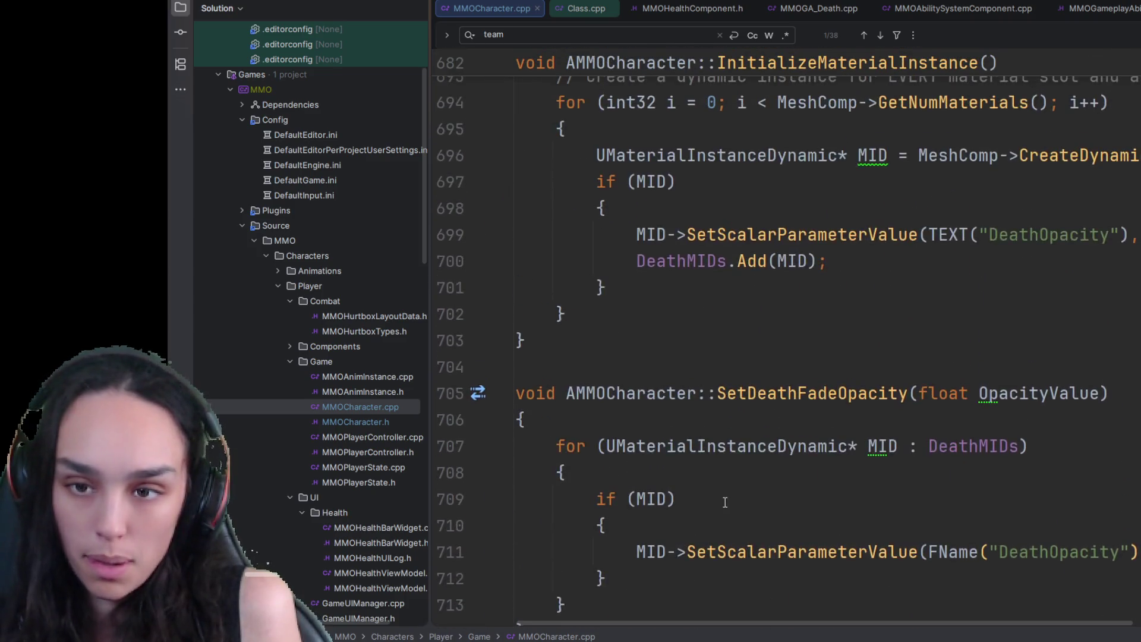
{"action": "scroll", "coordinate": [722, 520], "scroll_direction": "up", "scroll_amount": 4}
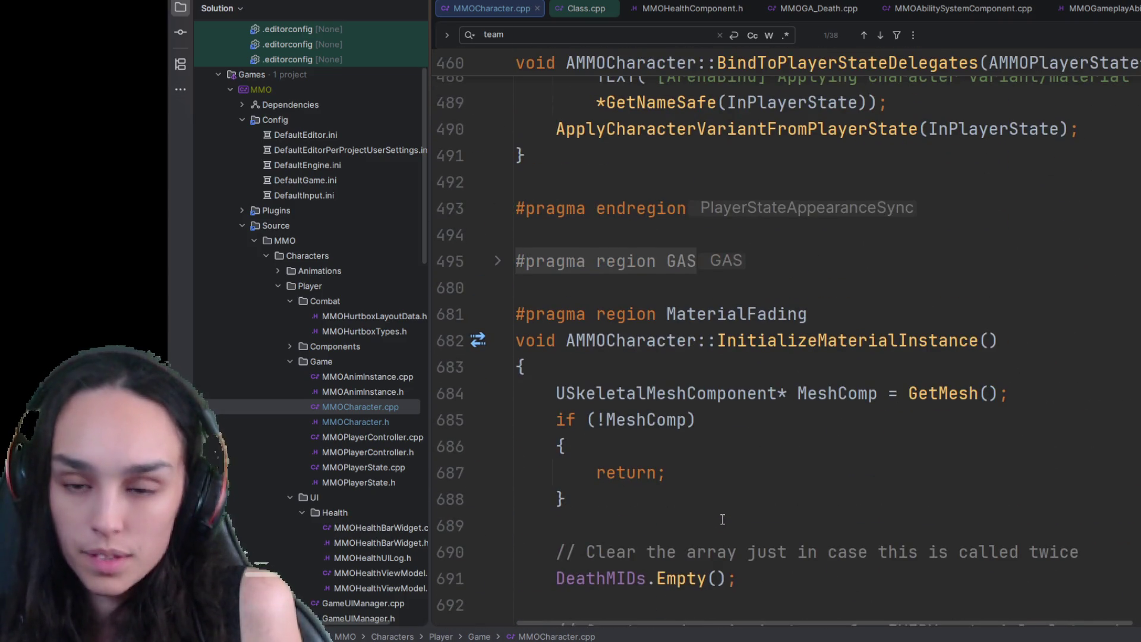
{"action": "scroll", "coordinate": [755, 494], "scroll_direction": "down", "scroll_amount": 10}
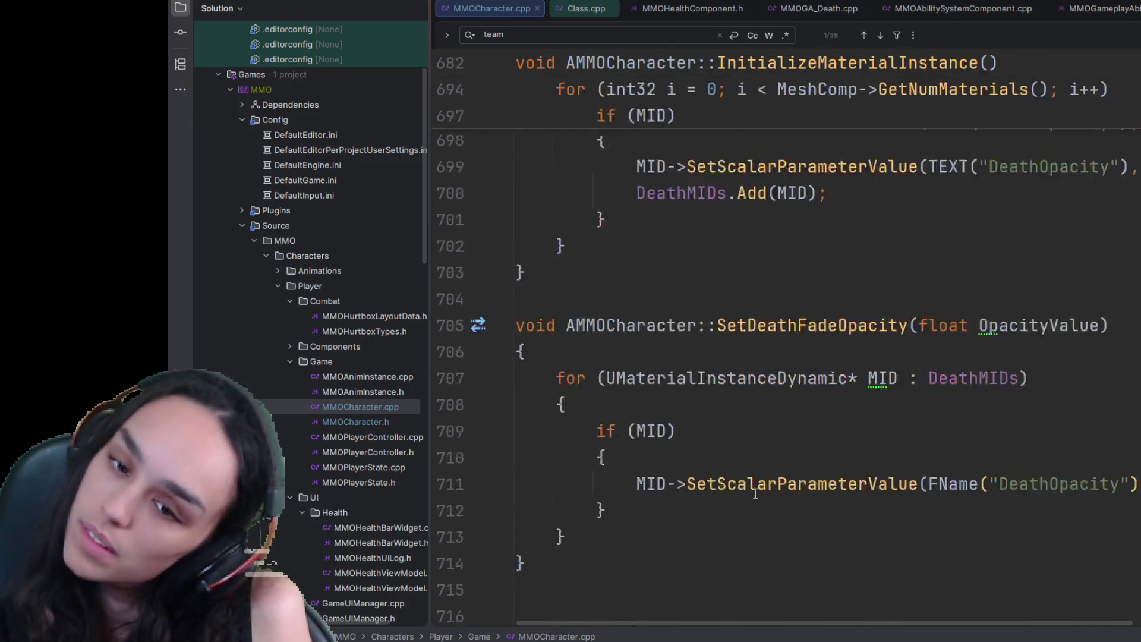
{"action": "scroll", "coordinate": [701, 429], "scroll_direction": "up", "scroll_amount": 6}
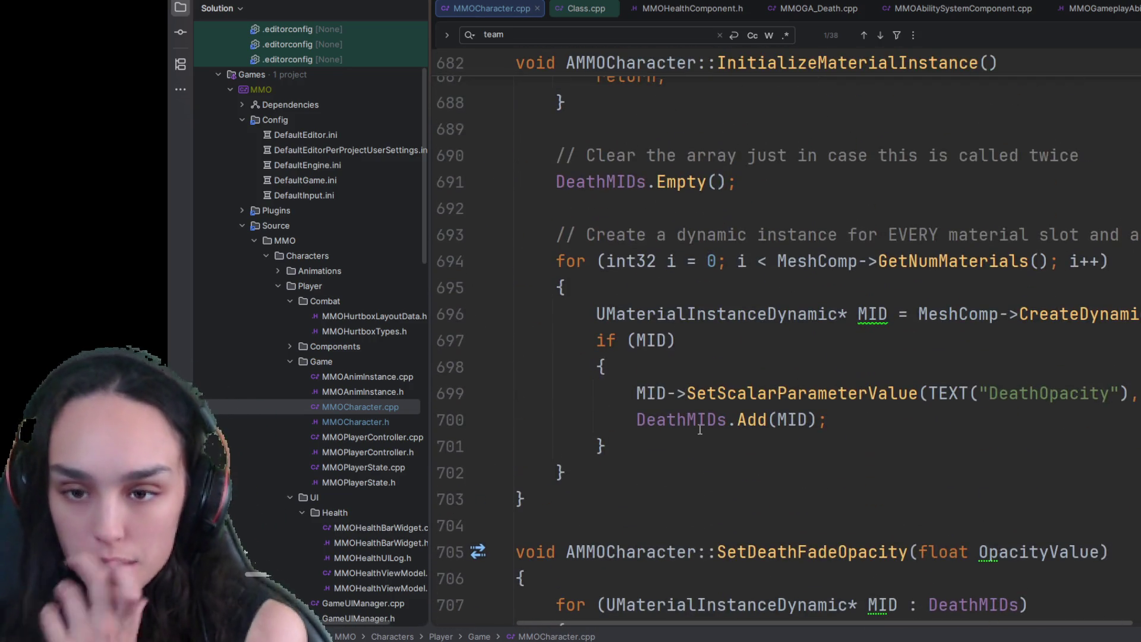
{"action": "scroll", "coordinate": [761, 376], "scroll_direction": "down", "scroll_amount": 7}
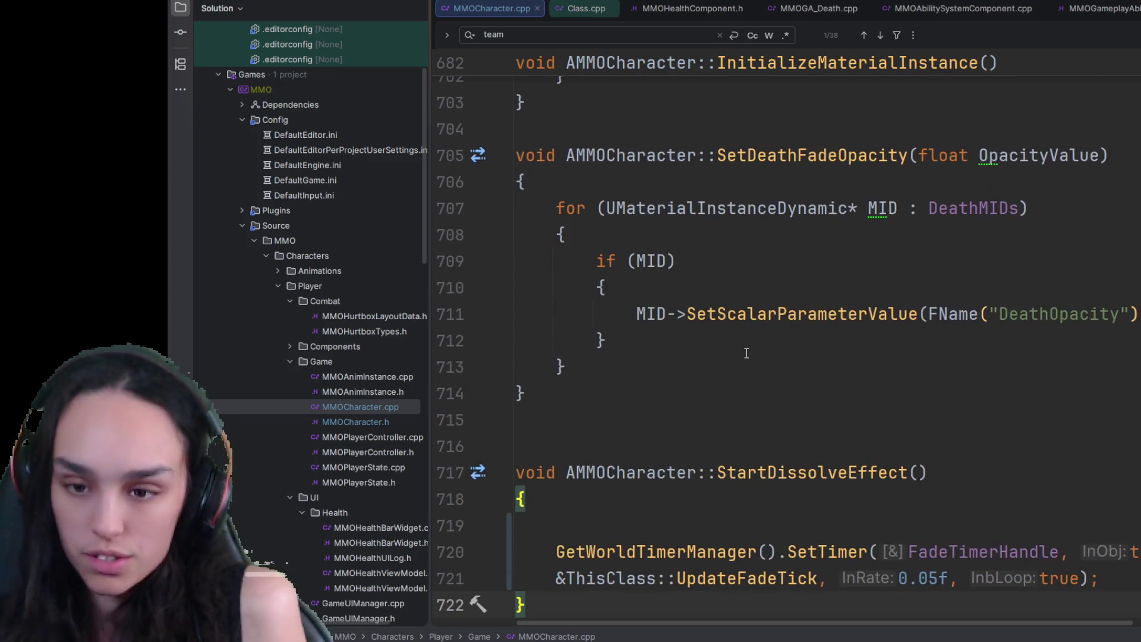
- Remove the blank line above GetWorldTimerManager().SetTimer and review the MaterialFading region
{"action": "left_click", "coordinate": [741, 339]}
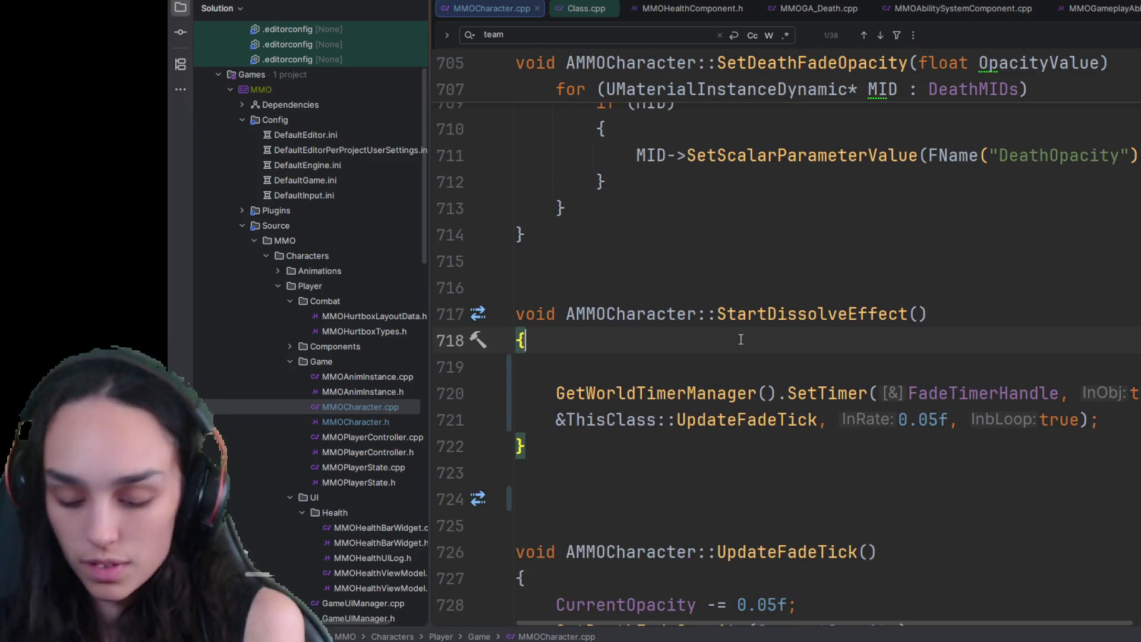
{"action": "key", "text": "Delete"}
{"action": "scroll", "coordinate": [739, 333], "scroll_direction": "down", "scroll_amount": 4}
{"action": "scroll", "coordinate": [737, 319], "scroll_direction": "up", "scroll_amount": 5}
{"action": "scroll", "coordinate": [731, 341], "scroll_direction": "up", "scroll_amount": 1}
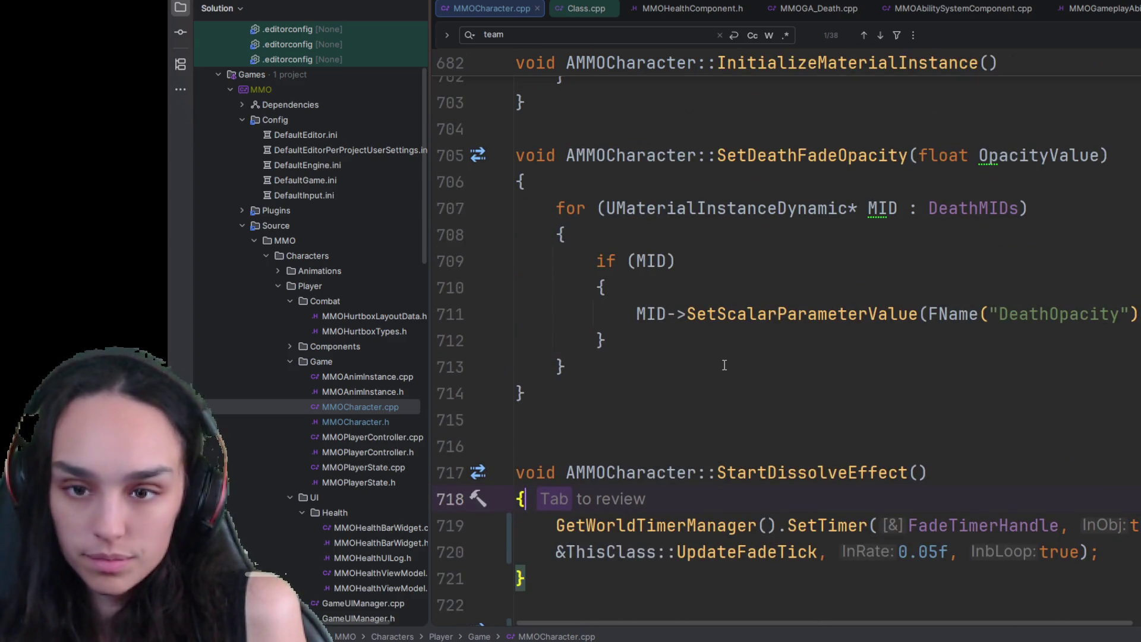
{"action": "scroll", "coordinate": [725, 365], "scroll_direction": "up", "scroll_amount": 9}
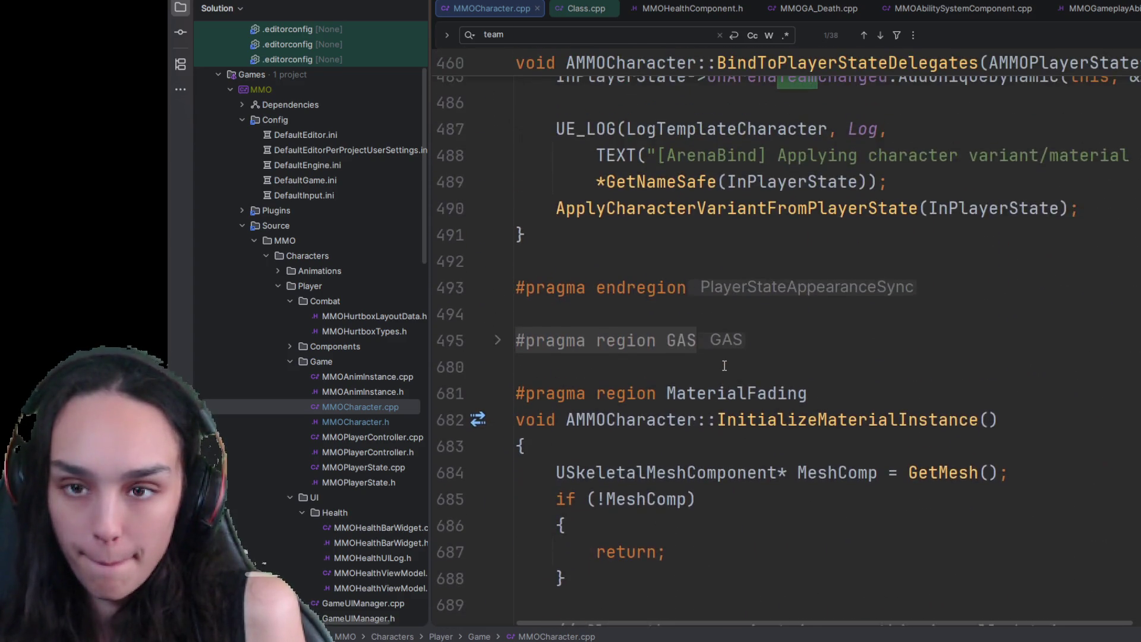
{"action": "scroll", "coordinate": [725, 369], "scroll_direction": "down", "scroll_amount": 8}
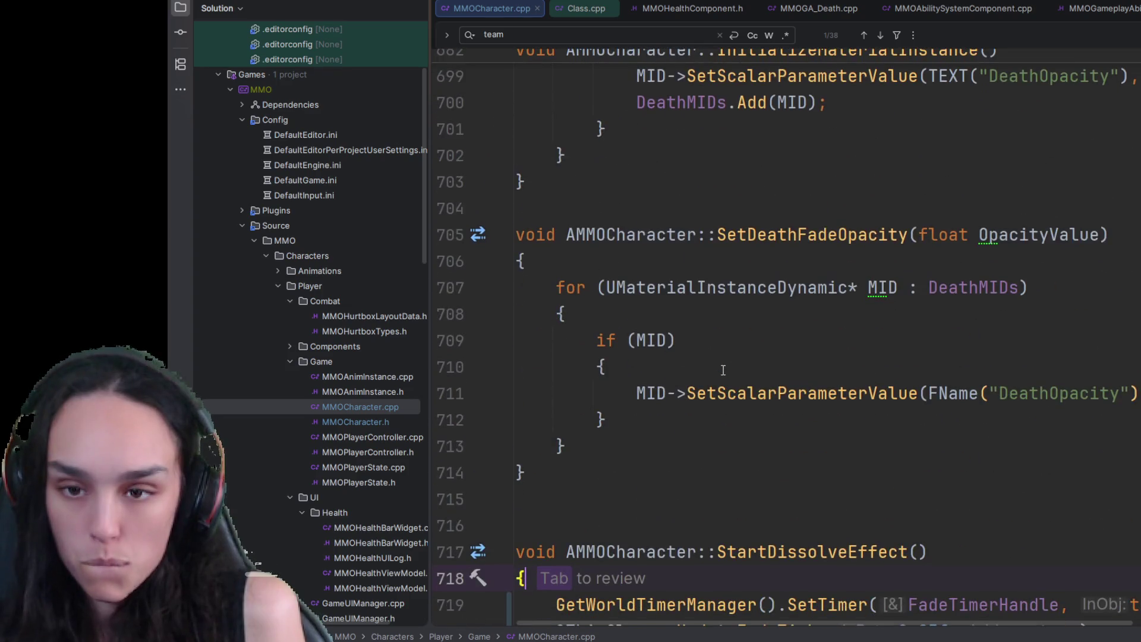
{"action": "scroll", "coordinate": [717, 346], "scroll_direction": "down", "scroll_amount": 4}
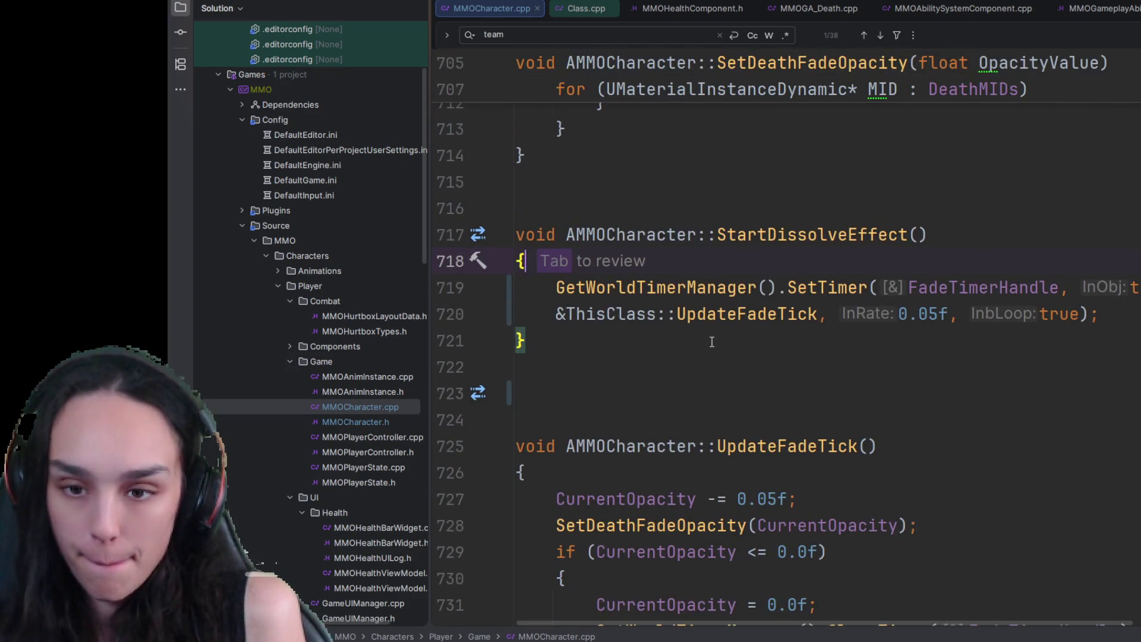
{"action": "scroll", "coordinate": [711, 342], "scroll_direction": "down", "scroll_amount": 2}
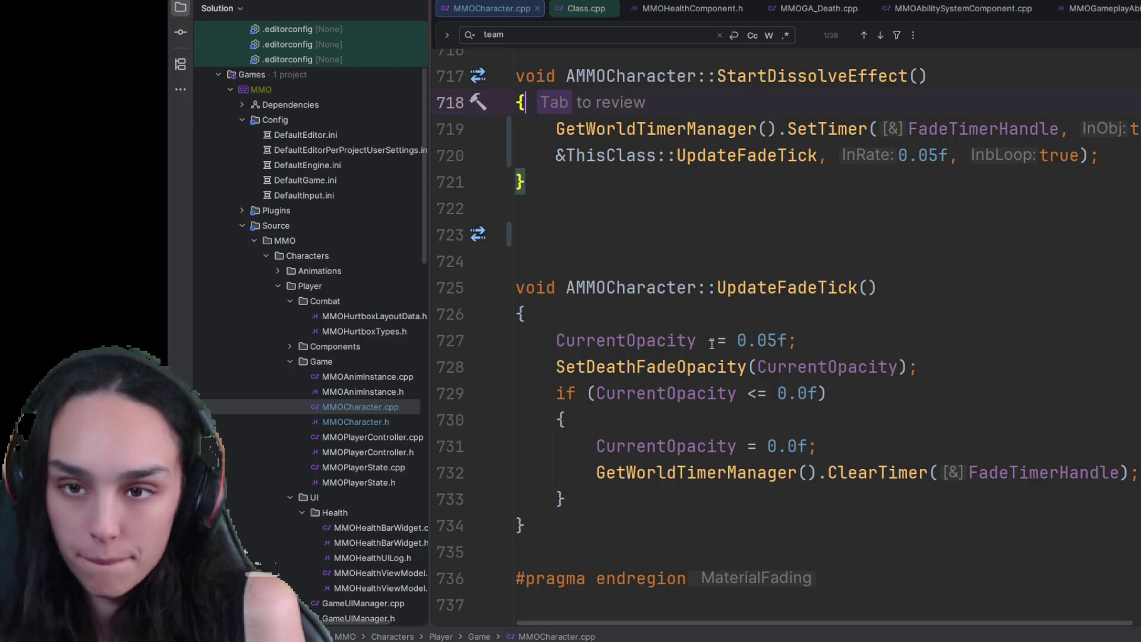
{"action": "scroll", "coordinate": [712, 344], "scroll_direction": "up", "scroll_amount": 3}
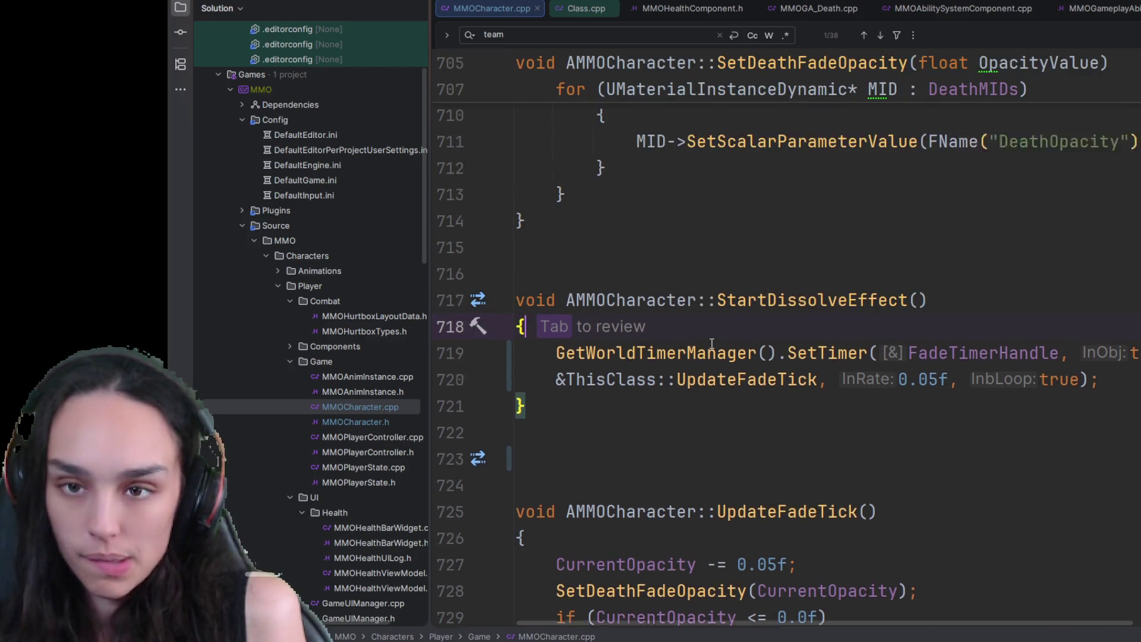
{"action": "left_click", "coordinate": [699, 419]}
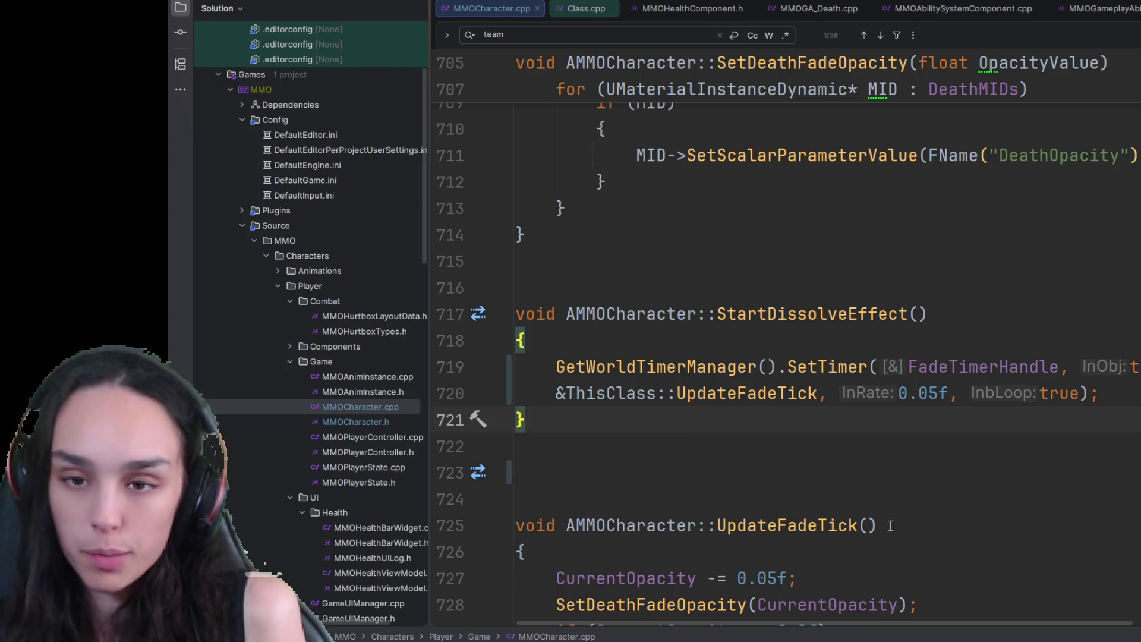
{"action": "scroll", "coordinate": [890, 525], "scroll_direction": "up", "scroll_amount": 4}
{"action": "scroll", "coordinate": [654, 505], "scroll_direction": "down", "scroll_amount": 3}
{"action": "left_click", "coordinate": [569, 493]}
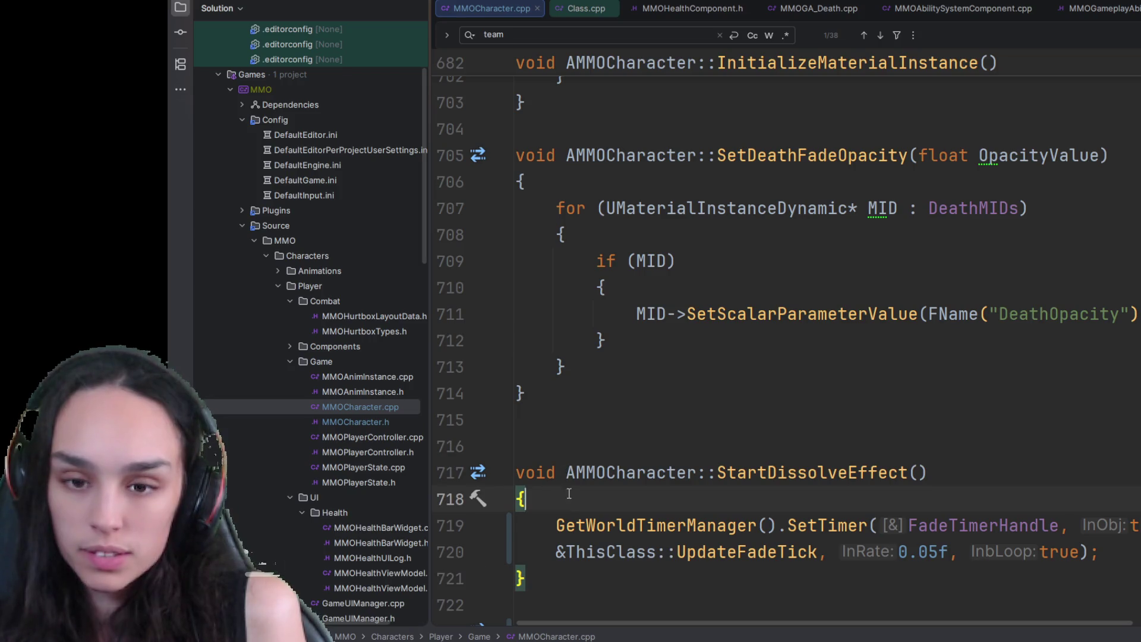
- Add an if (DeathMIDs.Num() == 0) block at the top of StartDissolveEffect
{"action": "key", "text": "Return"}
{"action": "type", "text": "if ("}
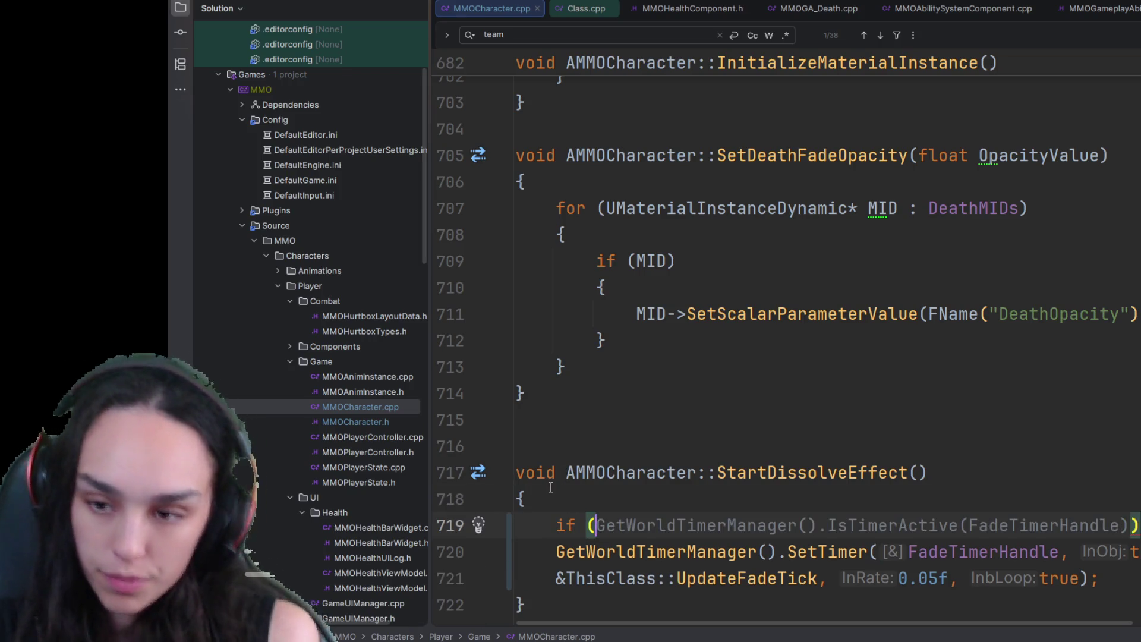
{"action": "scroll", "coordinate": [682, 421], "scroll_direction": "up", "scroll_amount": 4}
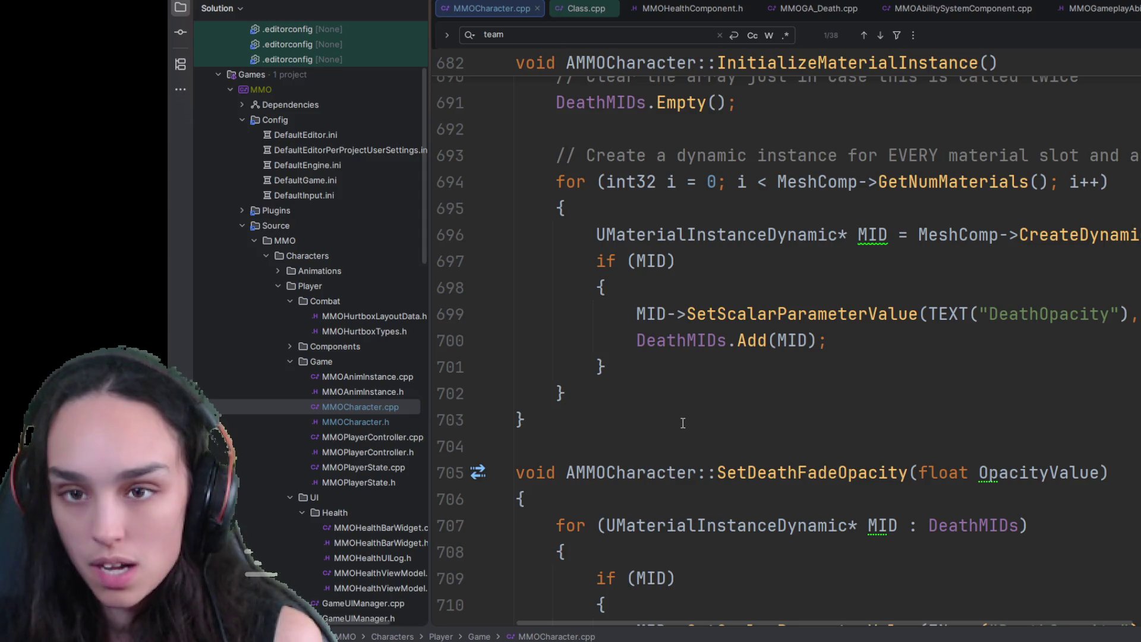
{"action": "left_click", "coordinate": [681, 340]}
{"action": "scroll", "coordinate": [648, 434], "scroll_direction": "down", "scroll_amount": 5}
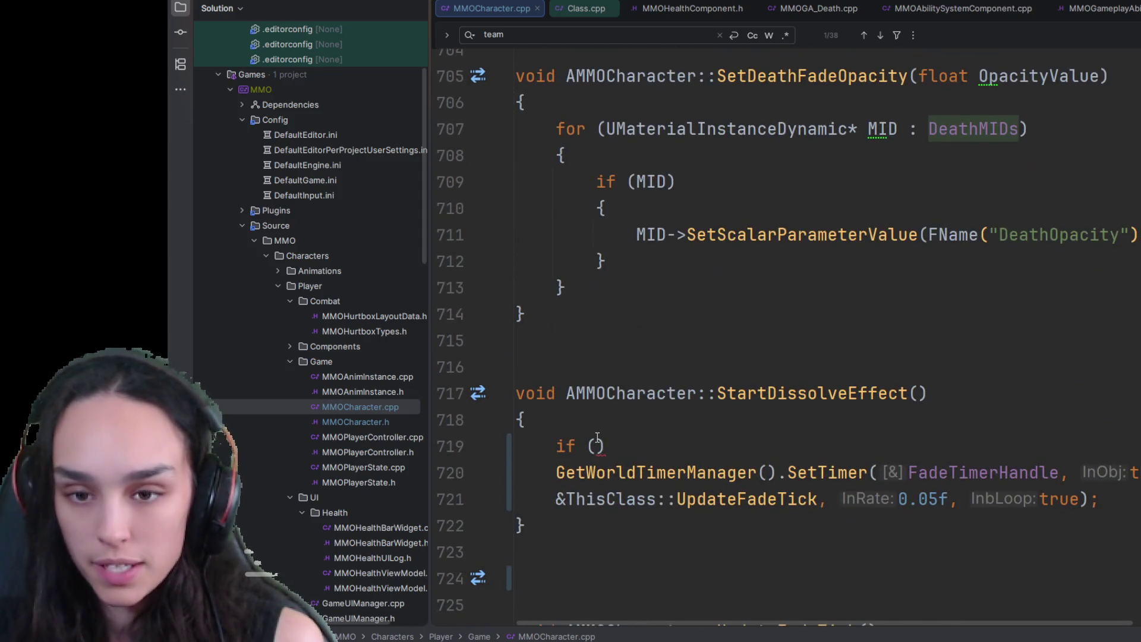
{"action": "type", "text": "DeathMIDs.Num("}
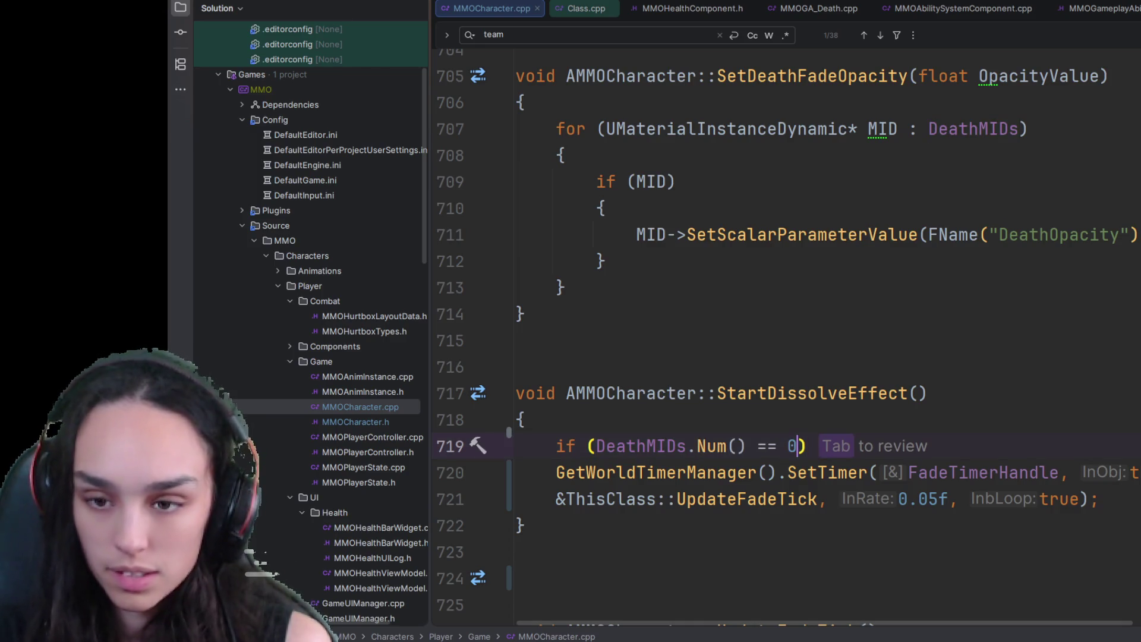
{"action": "key", "text": "Tab"}
{"action": "key", "text": "Return"}
{"action": "type", "text": "{"}
{"action": "key", "text": "Return"}
- Call InitializeMaterialInstance() inside the DeathMIDs check
{"action": "type", "text": "Init"}
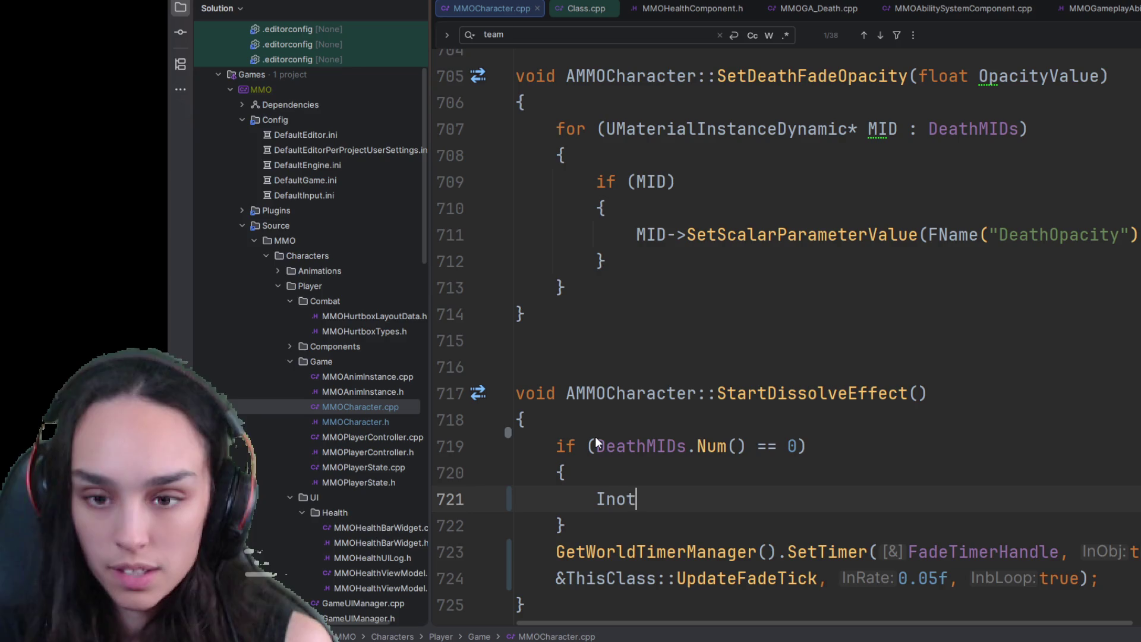
{"action": "key", "text": "BackSpace"}
{"action": "key", "text": "BackSpace"}
{"action": "type", "text": "i"}
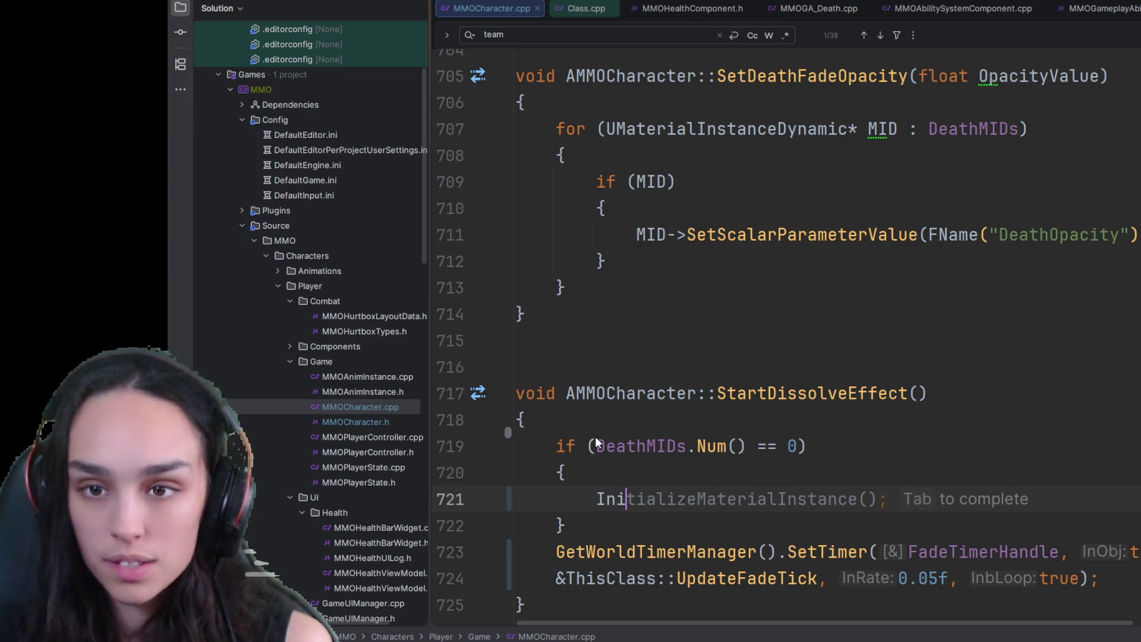
{"action": "key", "text": "Tab"}
{"action": "key", "text": "Up"}
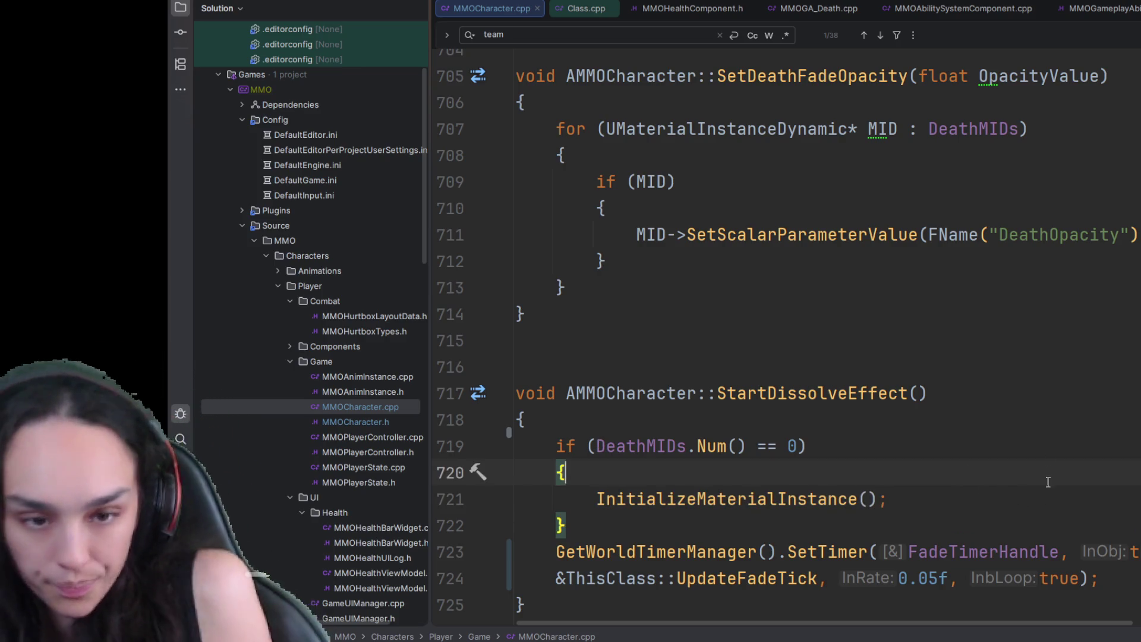
{"action": "scroll", "coordinate": [1048, 482], "scroll_direction": "up", "scroll_amount": 10}
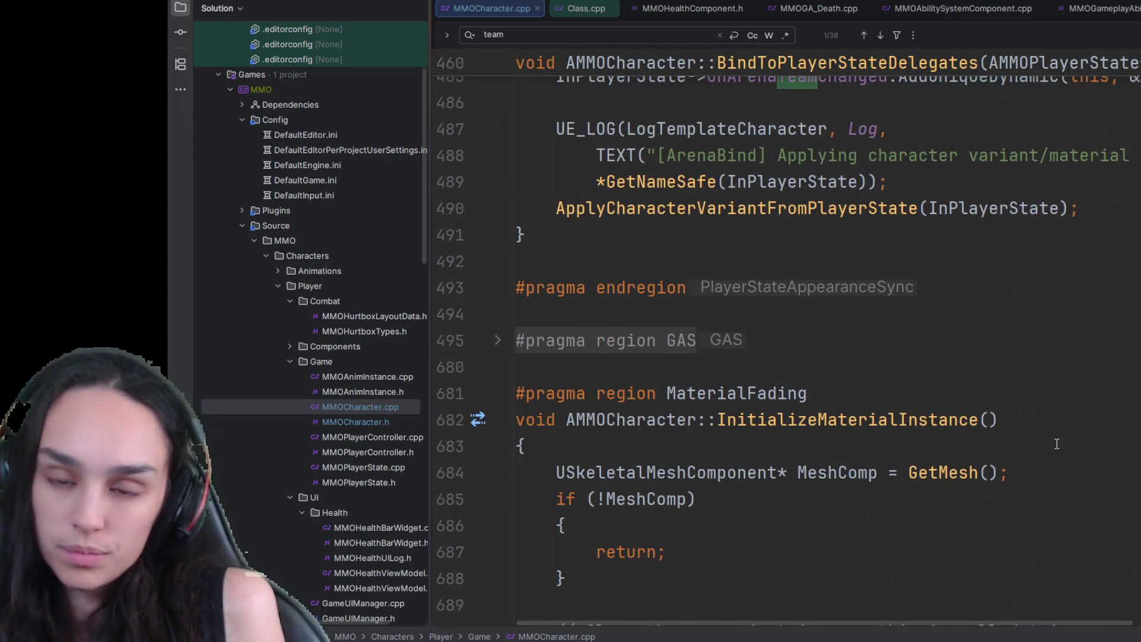
{"action": "scroll", "coordinate": [909, 349], "scroll_direction": "down", "scroll_amount": 3}
- Find the usages of InitializeMaterialInstance in the file
{"action": "double_click", "coordinate": [846, 181]}
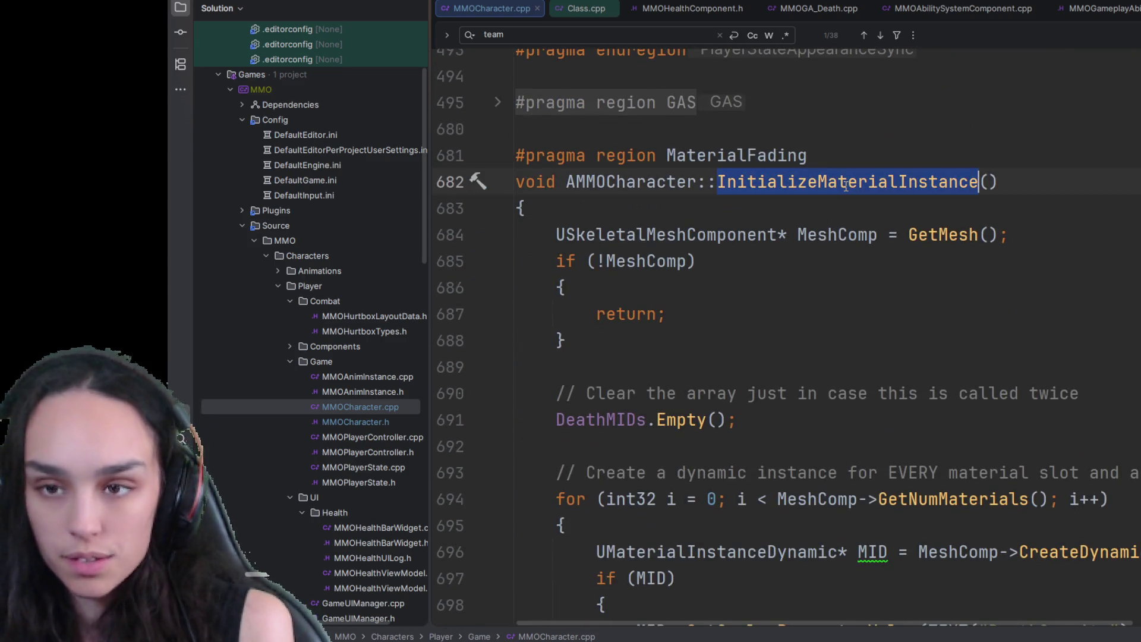
{"action": "key", "text": "ctrl+f"}
{"action": "key", "text": "Return"}
{"action": "key", "text": "Return"}
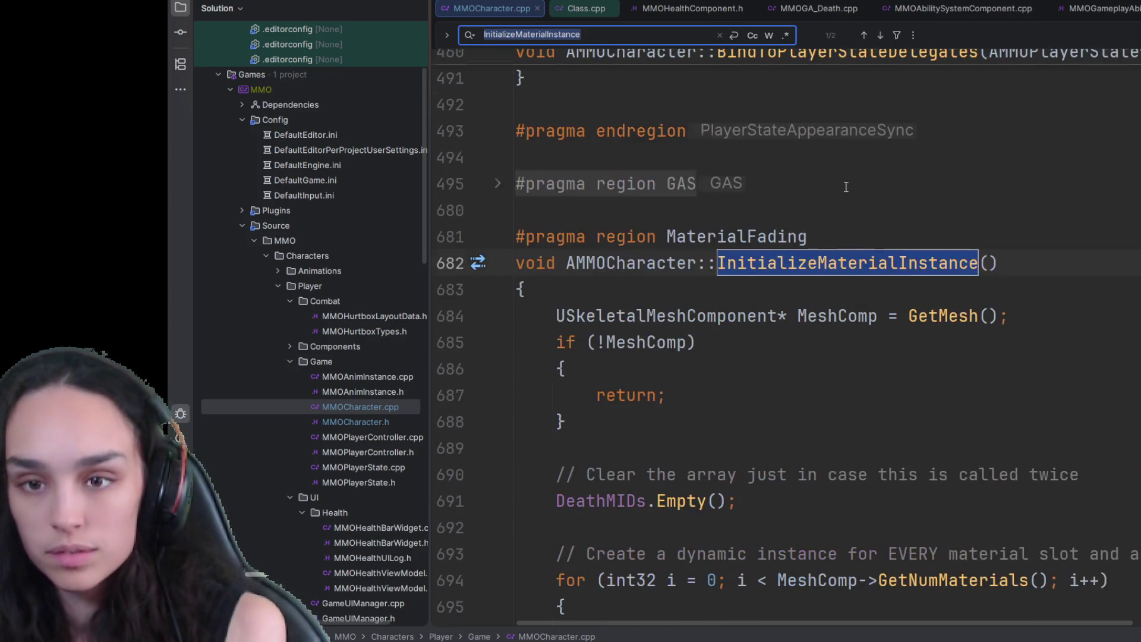
{"action": "key", "text": "Return"}
{"action": "left_click", "coordinate": [843, 344]}
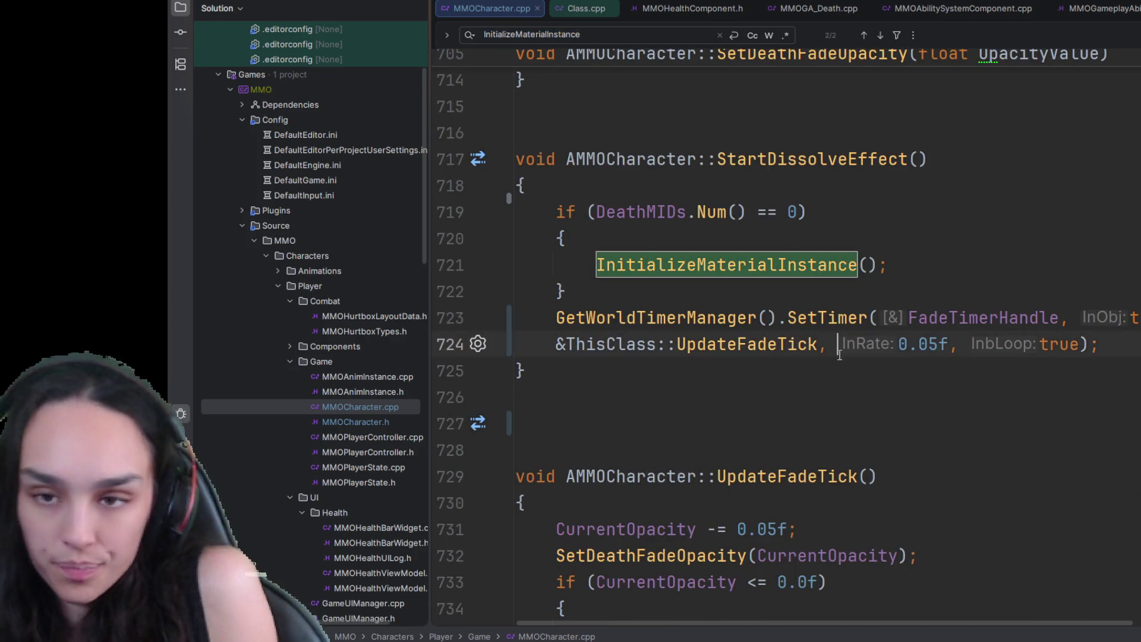
- Delete the extra blank line after StartDissolveEffect
{"action": "left_click", "coordinate": [817, 385]}
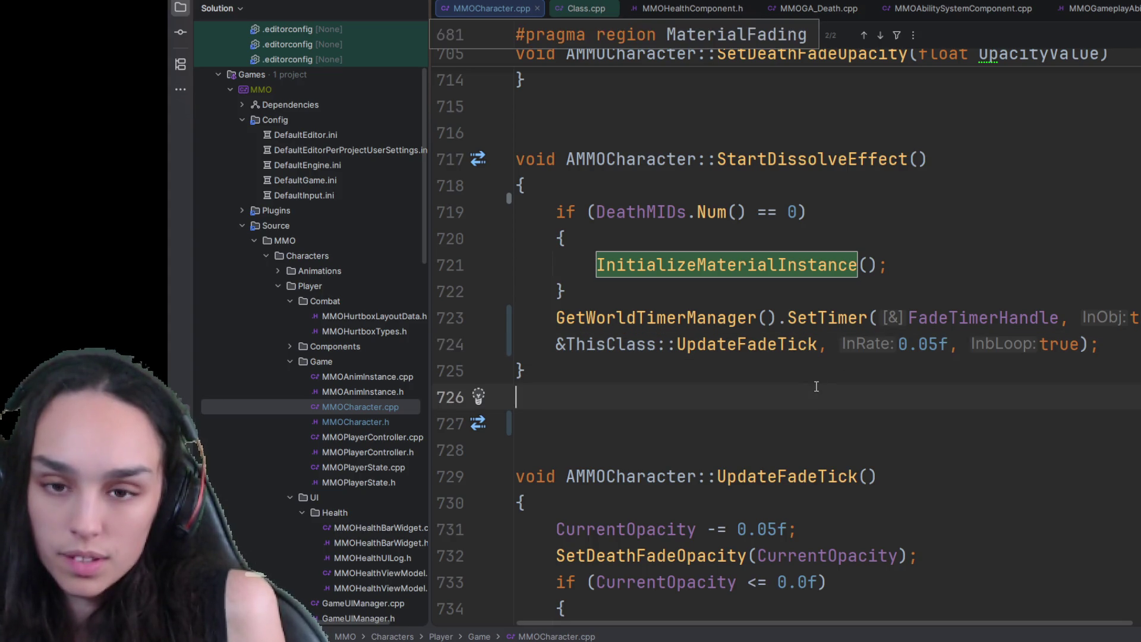
{"action": "left_click", "coordinate": [819, 382]}
{"action": "key", "text": "Delete"}
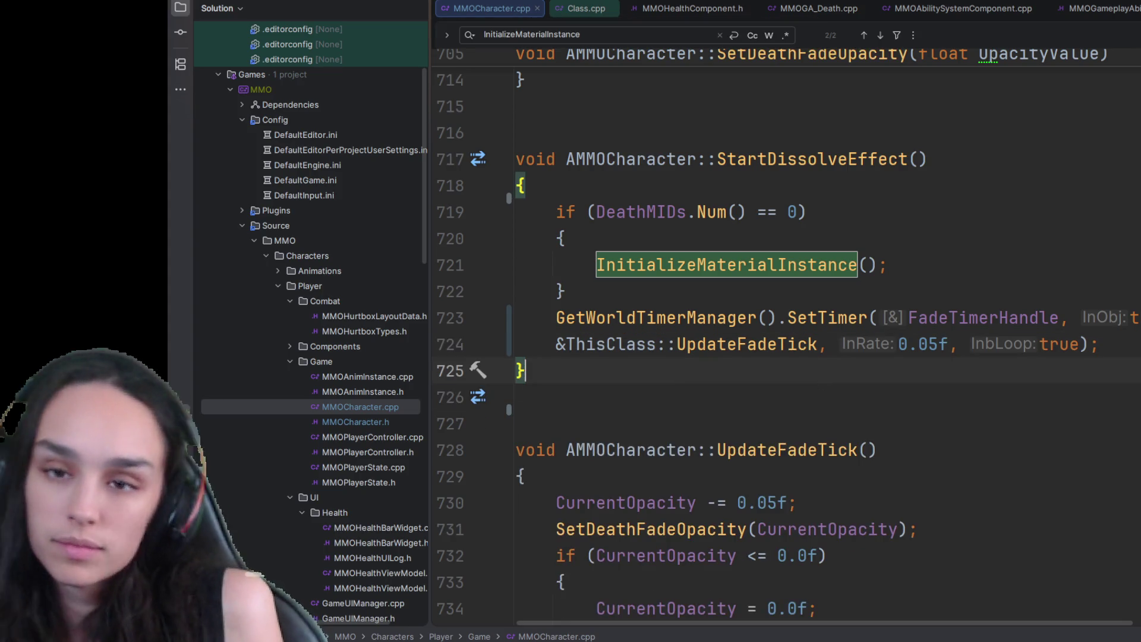
{"action": "scroll", "coordinate": [822, 384], "scroll_direction": "up", "scroll_amount": 5}
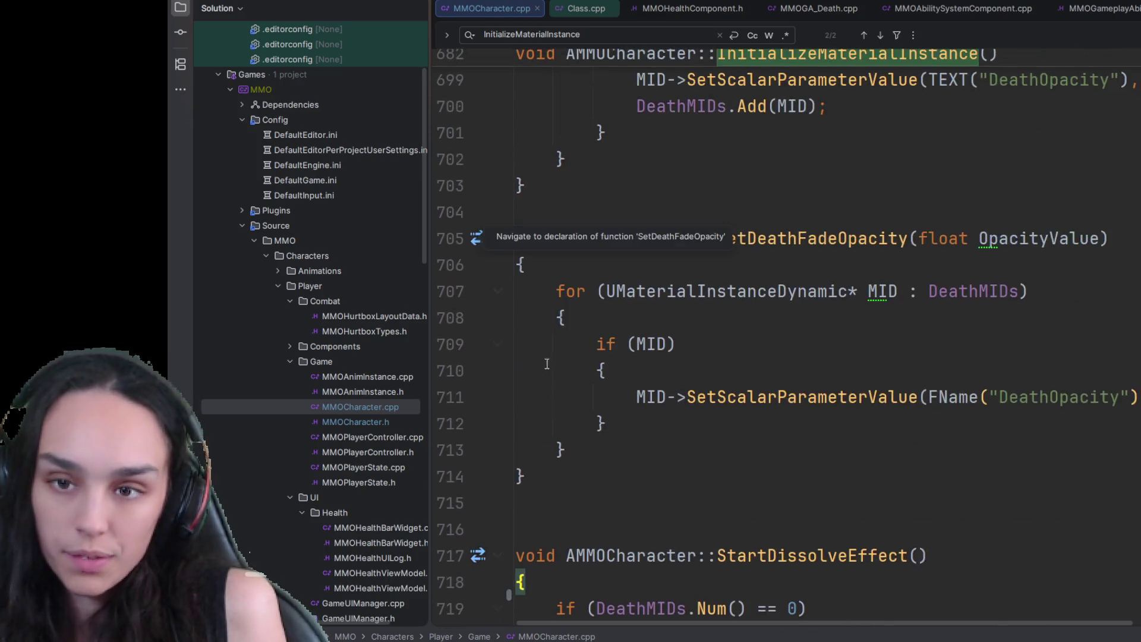
{"action": "scroll", "coordinate": [951, 238], "scroll_direction": "down", "scroll_amount": 8}
{"action": "scroll", "coordinate": [1015, 139], "scroll_direction": "up", "scroll_amount": 1}
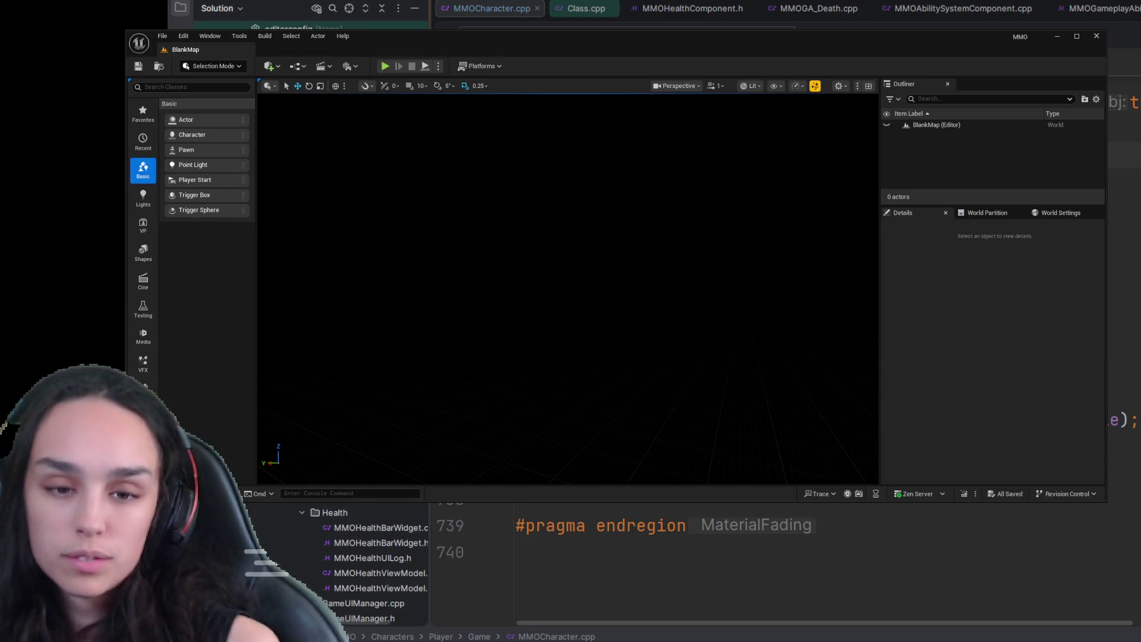
- Open TDMMap from Content > Maps and start a play-in-editor session
{"action": "key", "text": "ctrl+space"}
{"action": "left_click", "coordinate": [547, 200]}
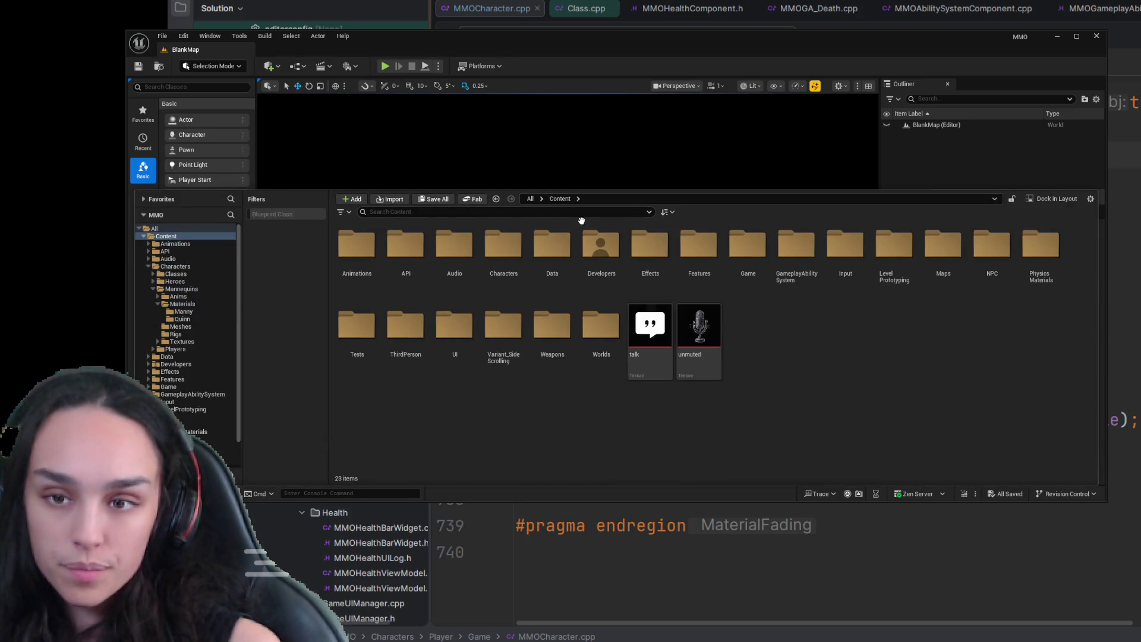
{"action": "double_click", "coordinate": [797, 250]}
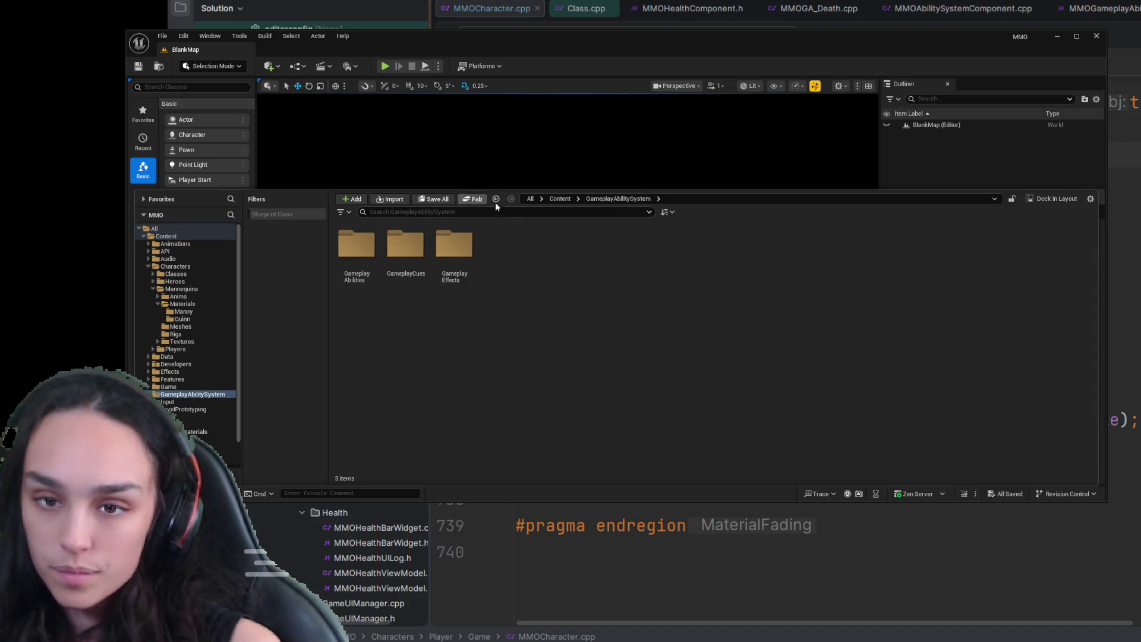
{"action": "left_click", "coordinate": [561, 199]}
{"action": "double_click", "coordinate": [944, 247]}
{"action": "left_click", "coordinate": [494, 279]}
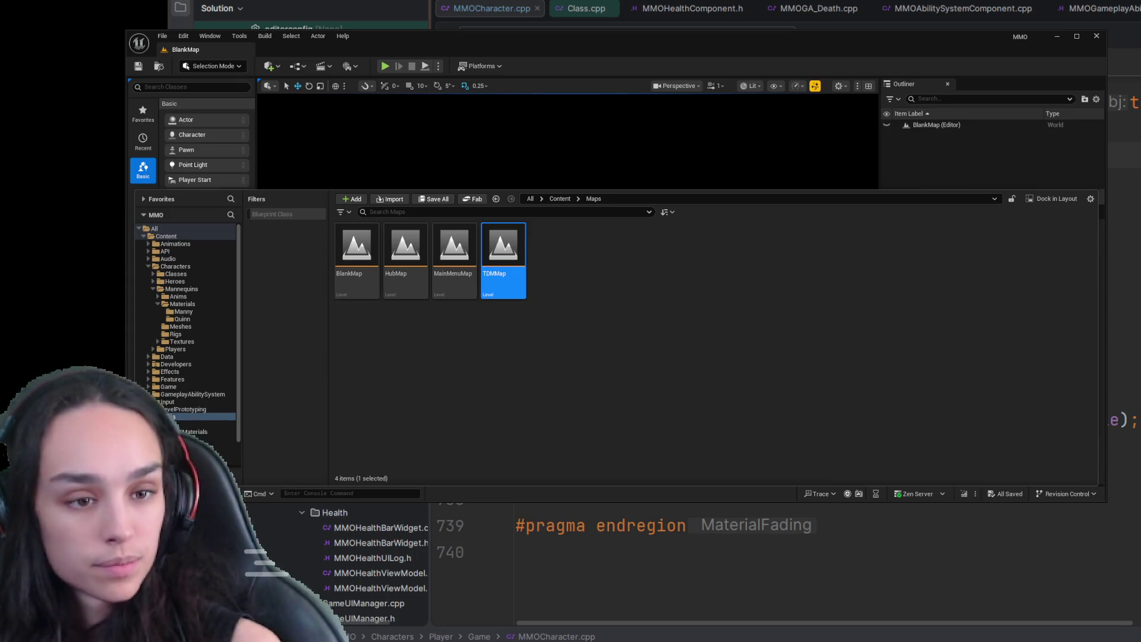
{"action": "key", "text": "Return"}
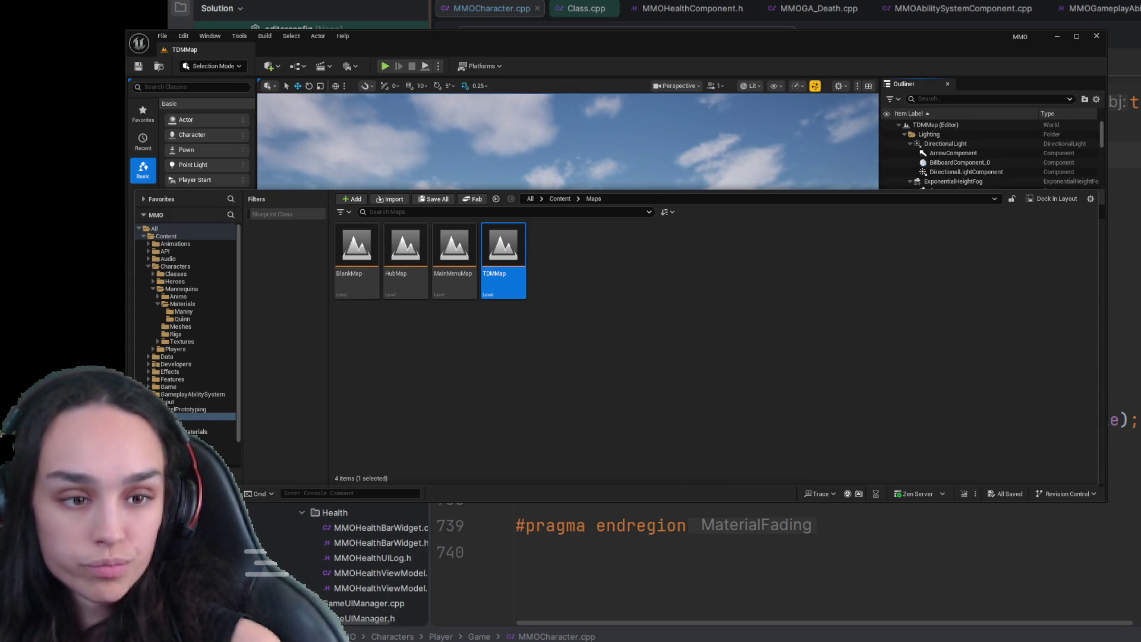
{"action": "left_click", "coordinate": [385, 66]}
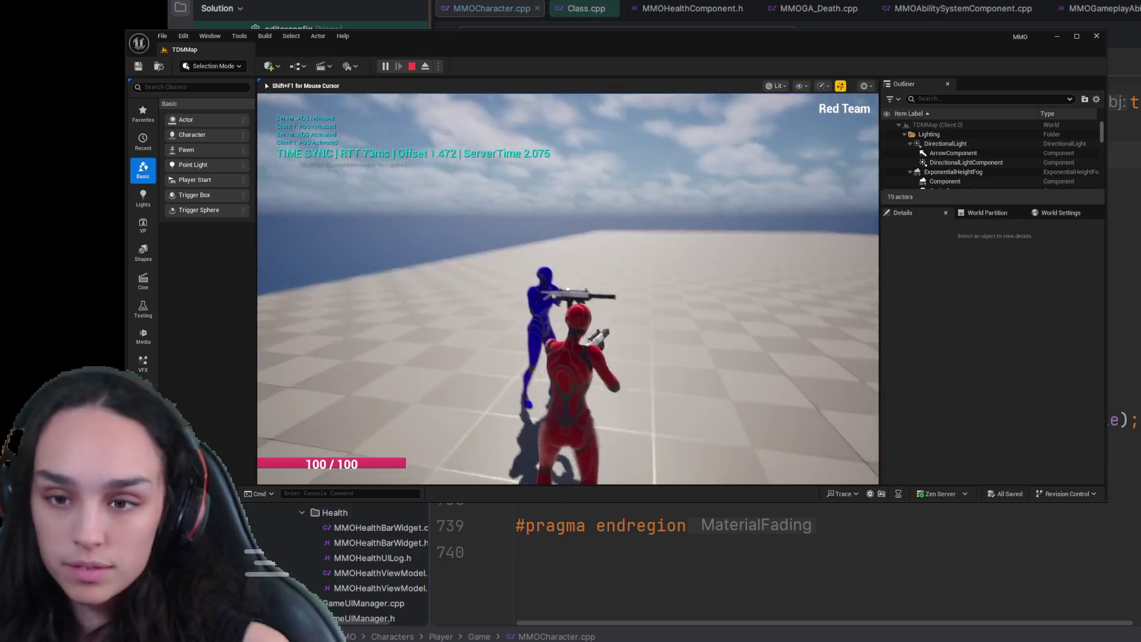
- Restart the TDMMap play-in-editor session to get a fresh run
{"action": "left_click", "coordinate": [568, 289]}
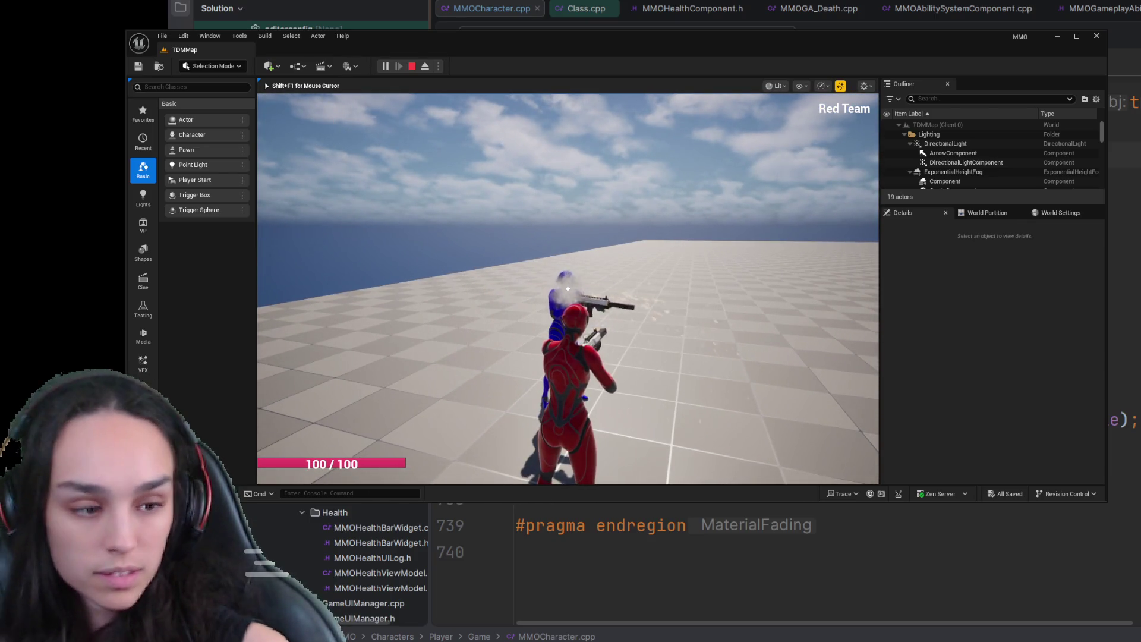
{"action": "left_click", "coordinate": [412, 67]}
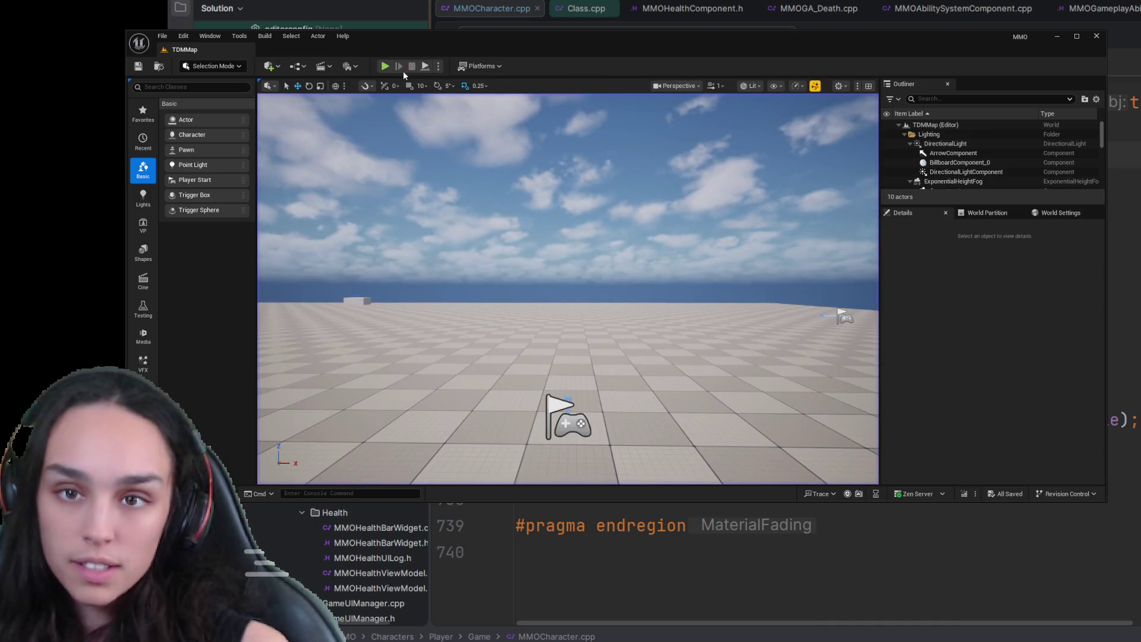
{"action": "left_click", "coordinate": [385, 67]}
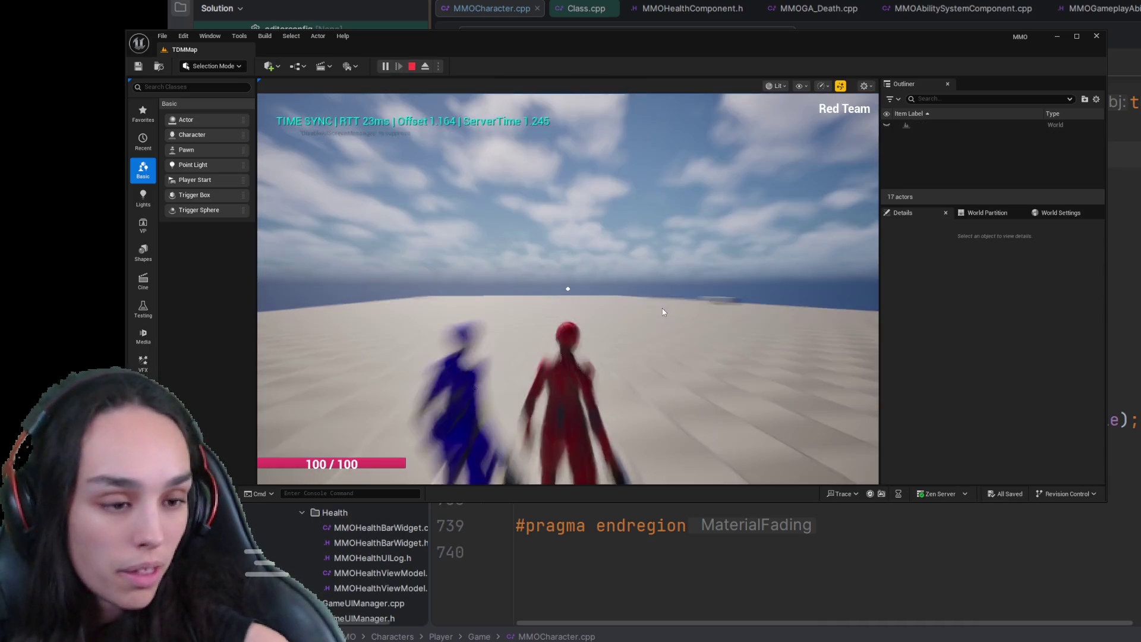
{"action": "key", "text": "Escape"}
{"action": "key", "text": "alt+p"}
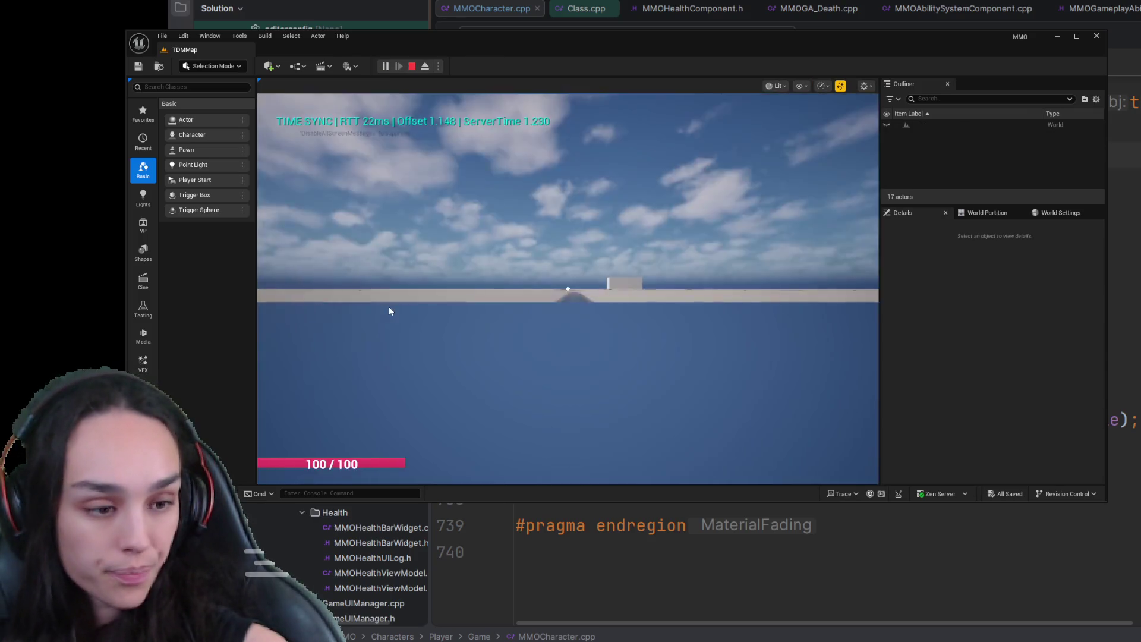
- Shoot the blue player until it dies and dissolves into particles, then end play
{"action": "left_click", "coordinate": [568, 288]}
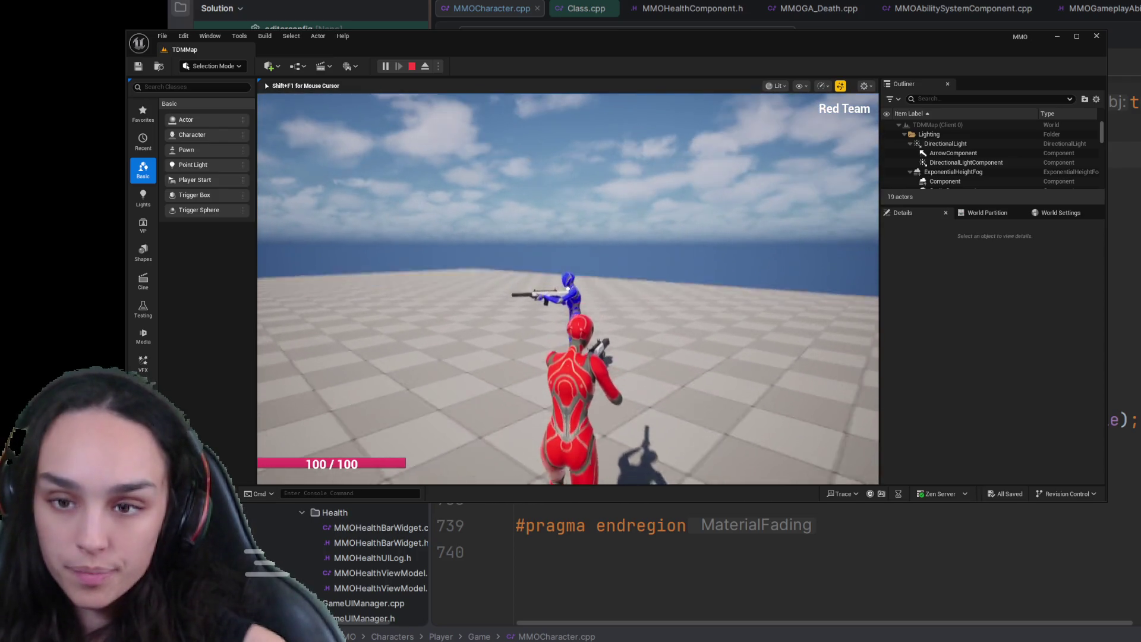
{"action": "left_click", "coordinate": [568, 288]}
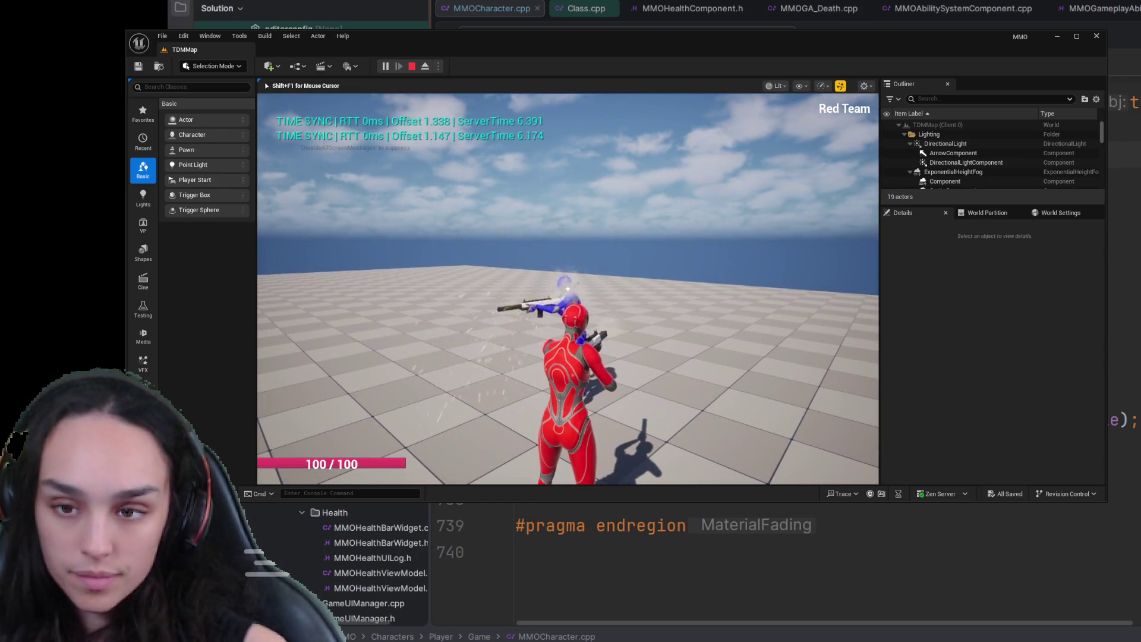
{"action": "left_click", "coordinate": [568, 288]}
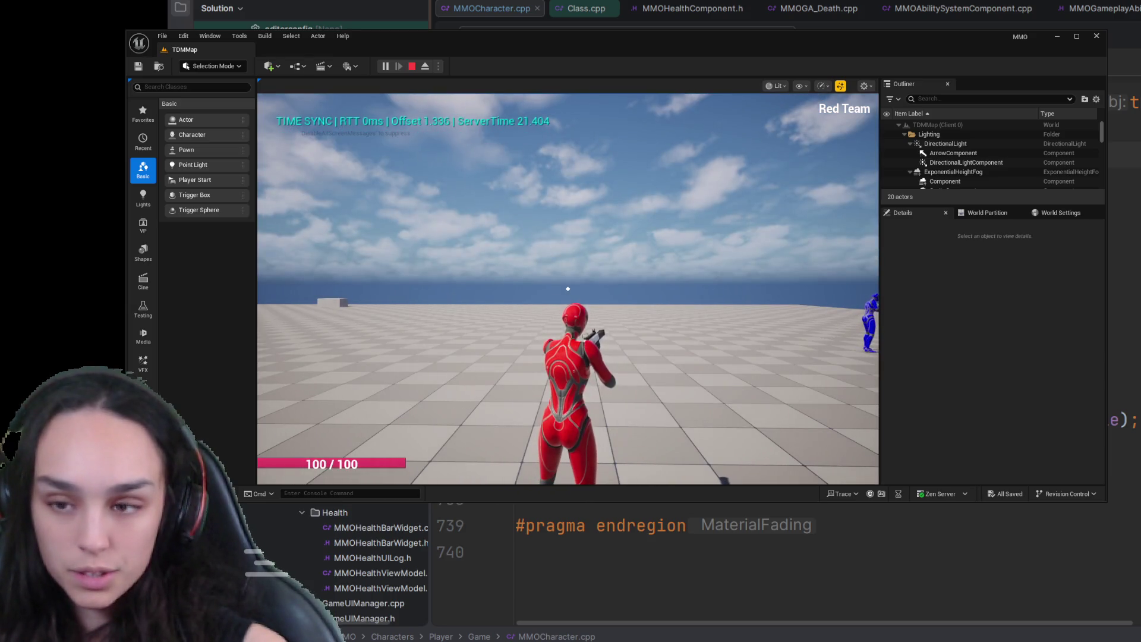
{"action": "left_click", "coordinate": [568, 288]}
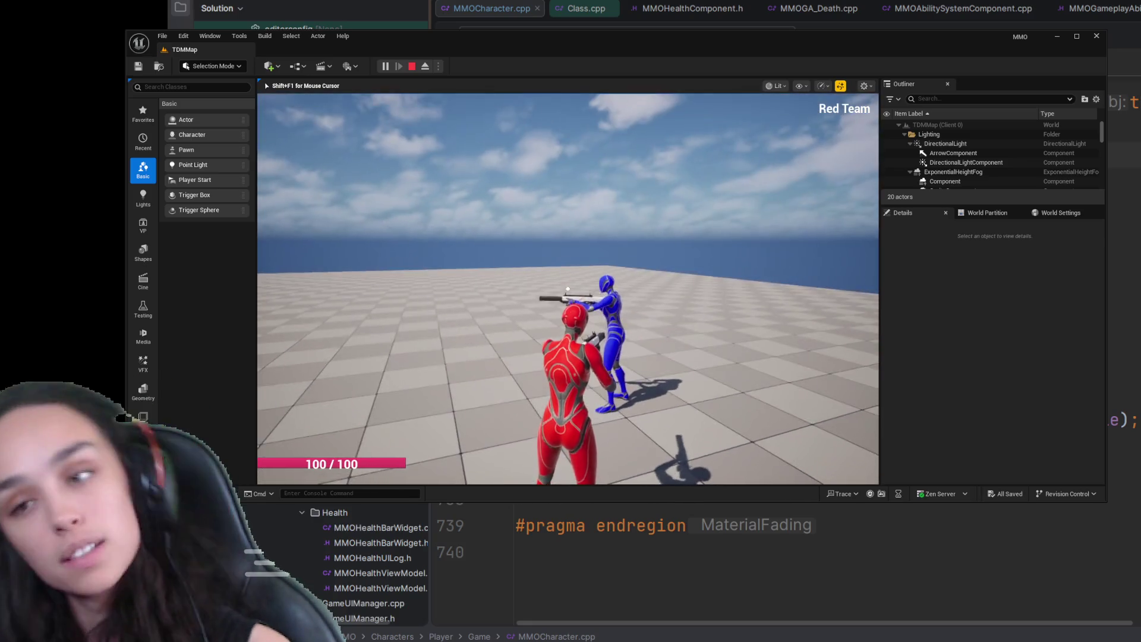
{"action": "left_click", "coordinate": [567, 289]}
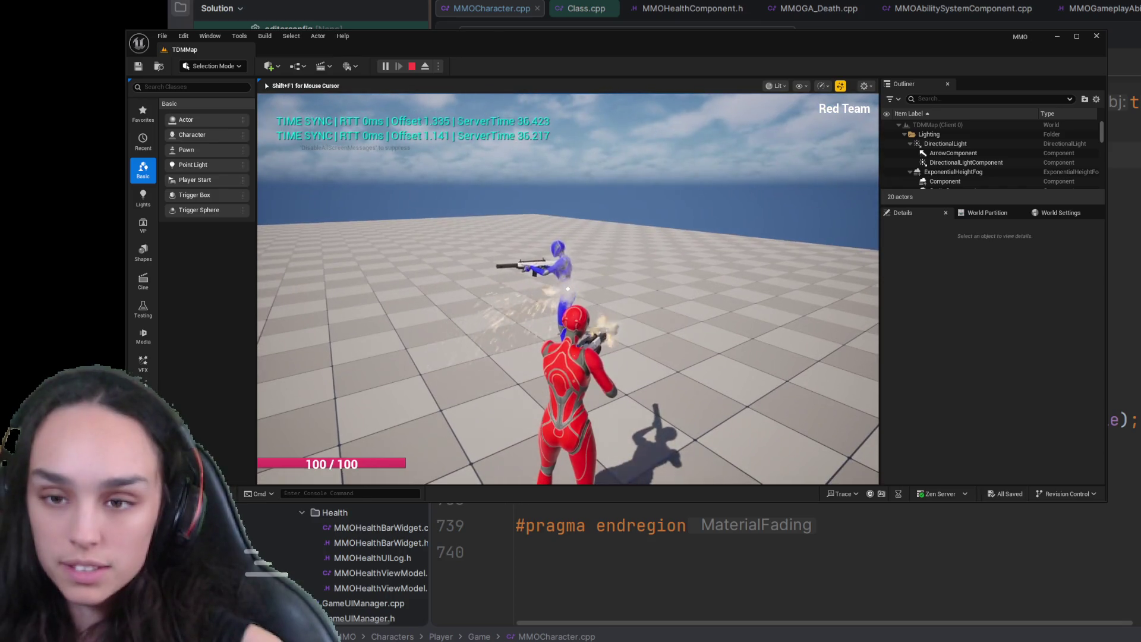
{"action": "left_click", "coordinate": [568, 289]}
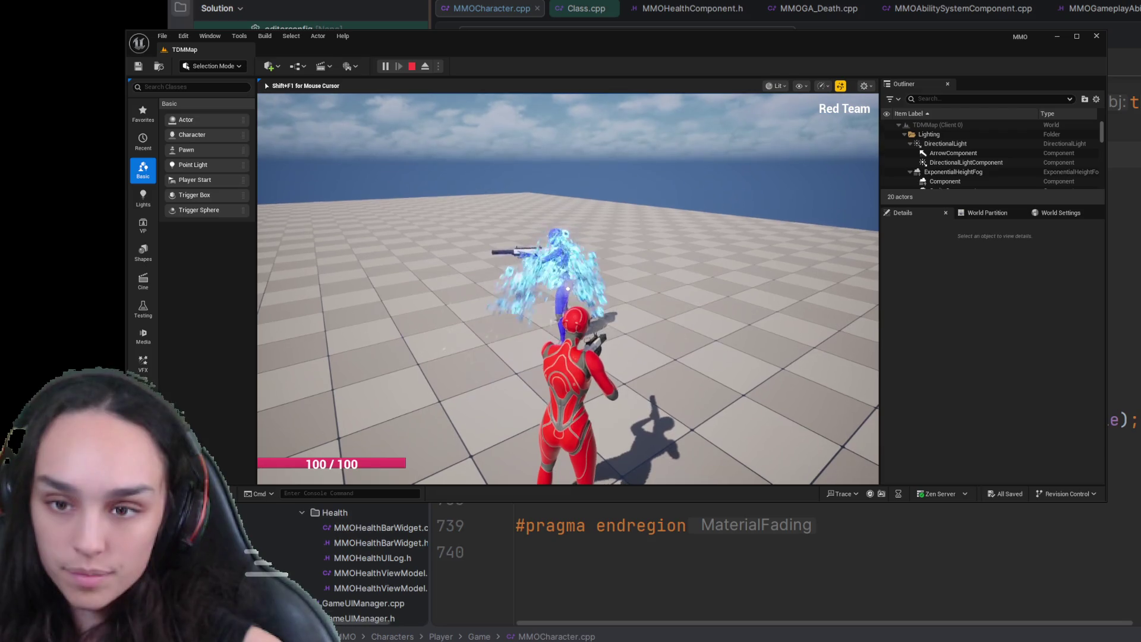
{"action": "key", "text": "shift+F1"}
{"action": "left_click", "coordinate": [412, 69]}
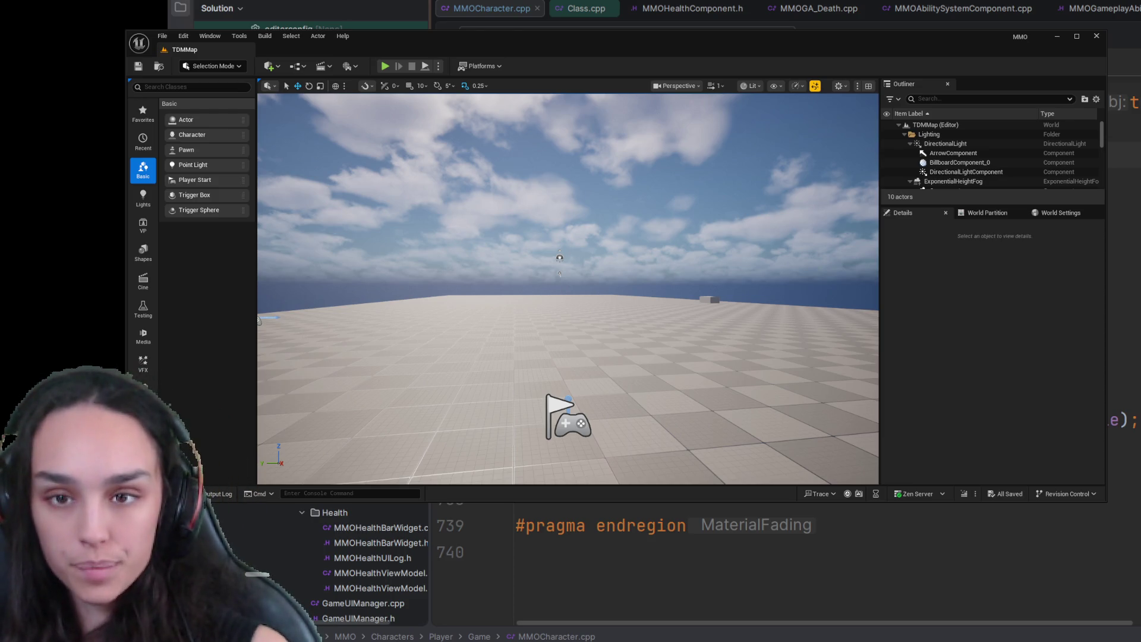
- Return to Rider's MMOCharacter.cpp tab showing the UpdateFadeTick fade-out code
{"action": "left_click", "coordinate": [1102, 47]}
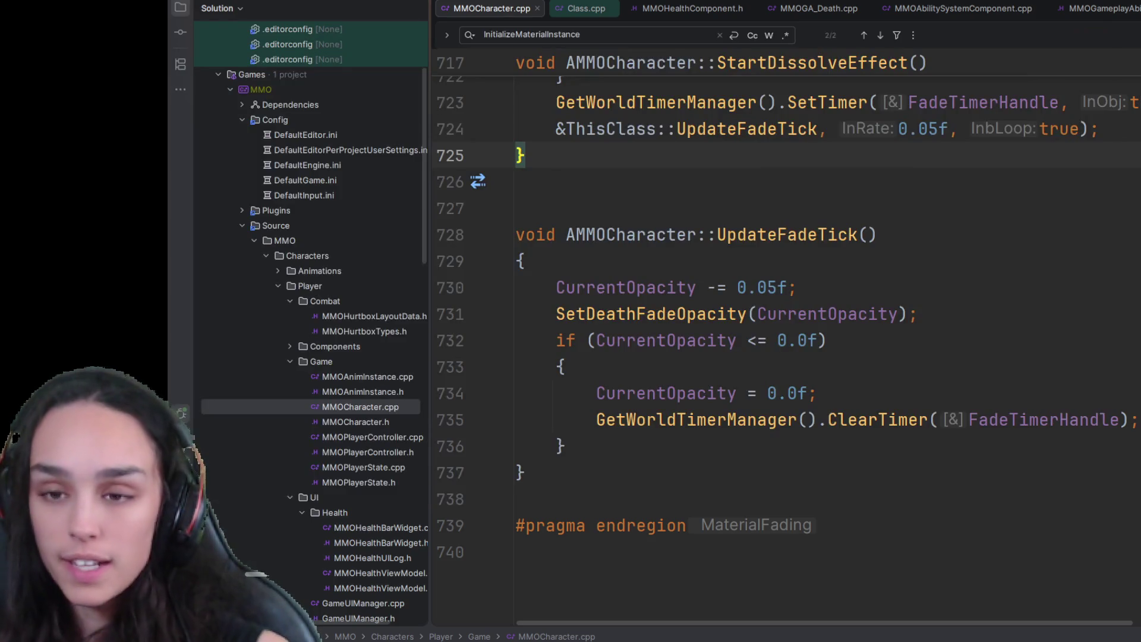